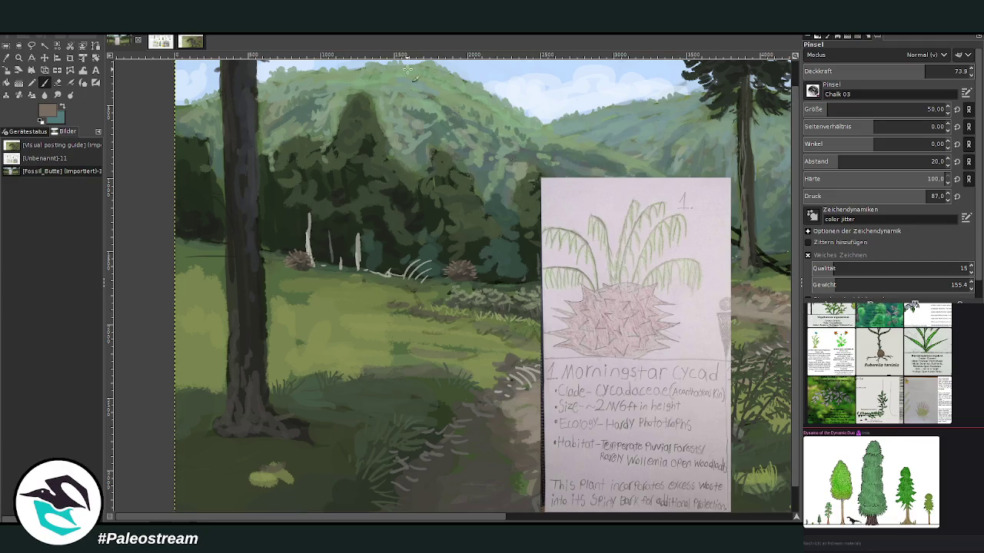
Sample pale olive greens and paint fronds on the left and right cycads.
ctrl+click(786, 282)
ctrl+click(789, 269)
ctrl+click(798, 270)
mouse_move(295, 252)
mouse_down()
mouse_move(302, 238)
mouse_move(282, 236)
mouse_move(292, 230)
mouse_move(329, 235)
mouse_move(282, 225)
mouse_up()
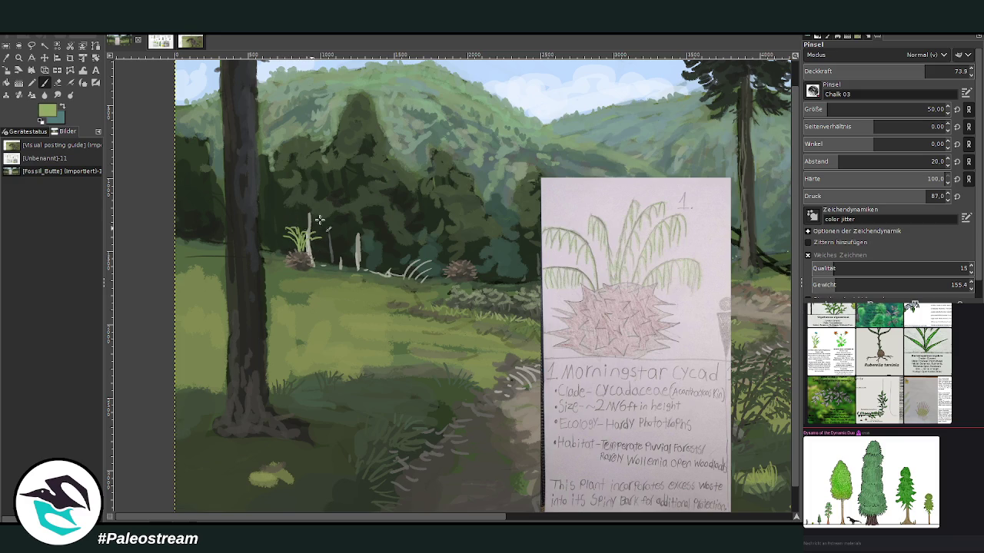
mouse_move(460, 262)
mouse_down()
mouse_move(470, 247)
mouse_move(442, 242)
mouse_move(466, 229)
mouse_move(481, 241)
mouse_move(468, 243)
mouse_up()
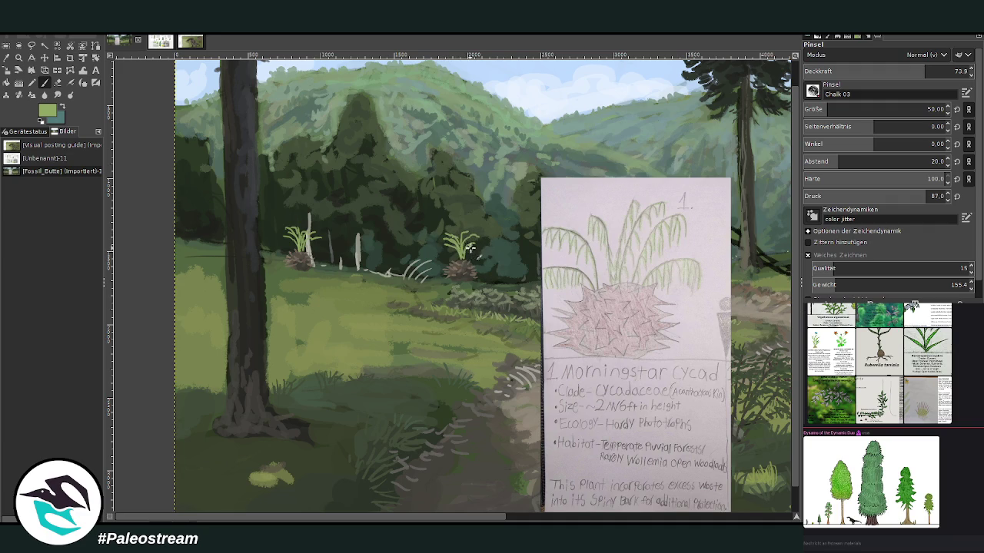
drag(468, 255, 474, 236)
Sample a darker forest green, then a lighter green, from the palette.
ctrl+click(776, 271)
ctrl+click(783, 284)
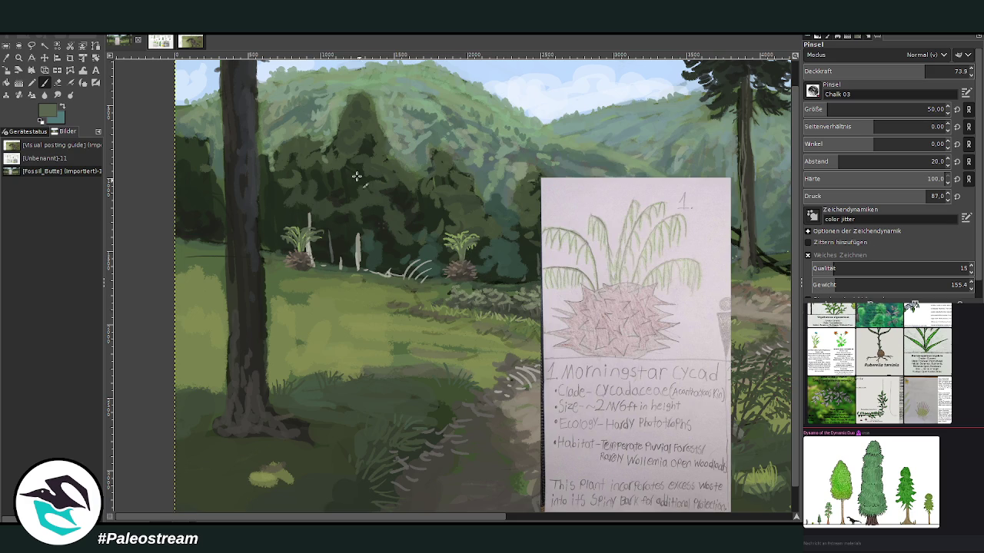
ctrl+click(786, 283)
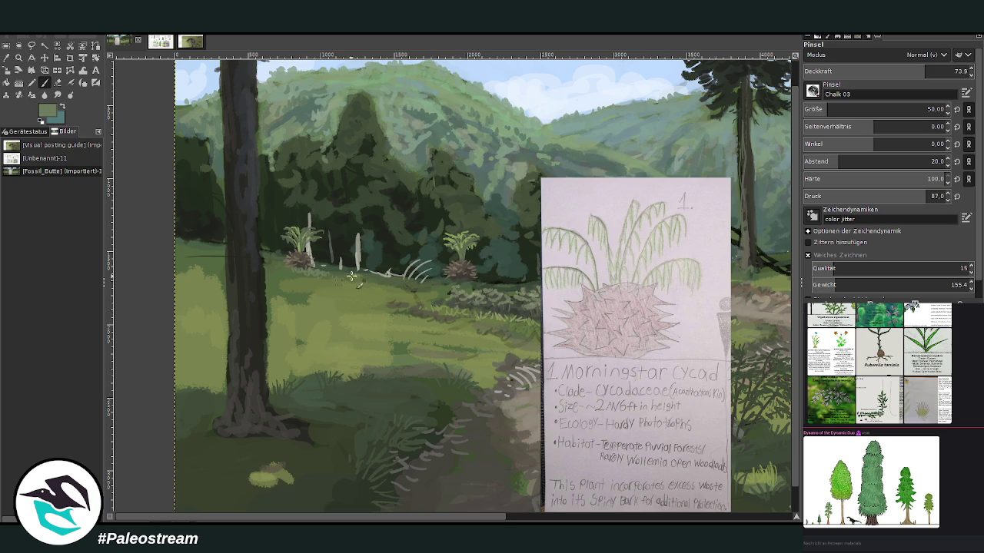
scroll(363, 283, right, 5)
scroll(363, 283, right, 2)
scroll(363, 283, right, 5)
scroll(395, 505, left, 10)
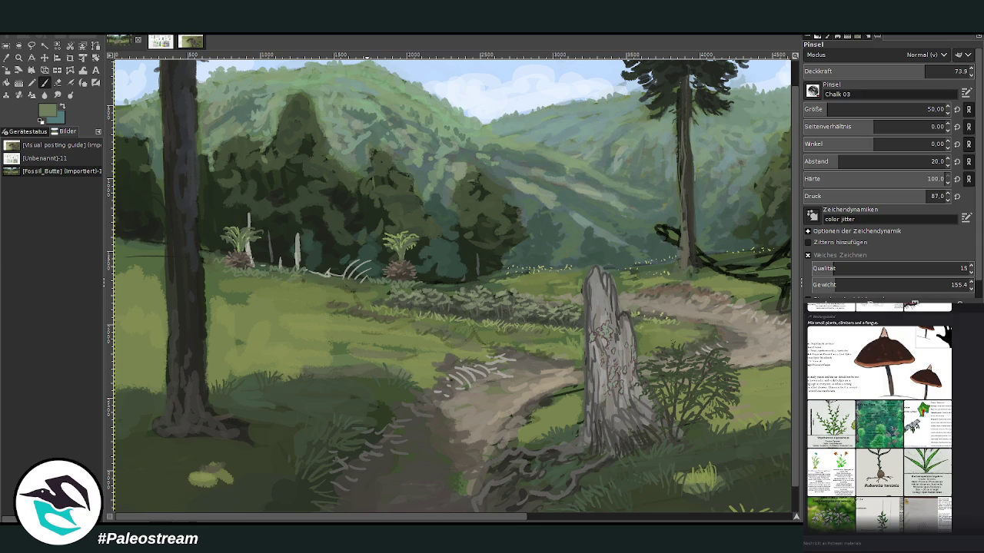
Browse the plant reference gallery, enlarging references such as Virgulthamnos.
click(874, 431)
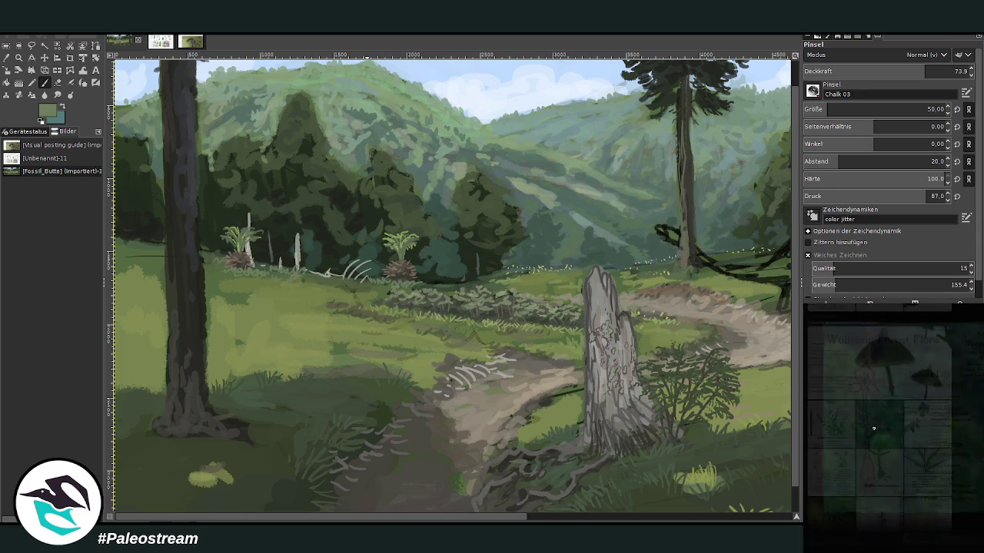
key(Escape)
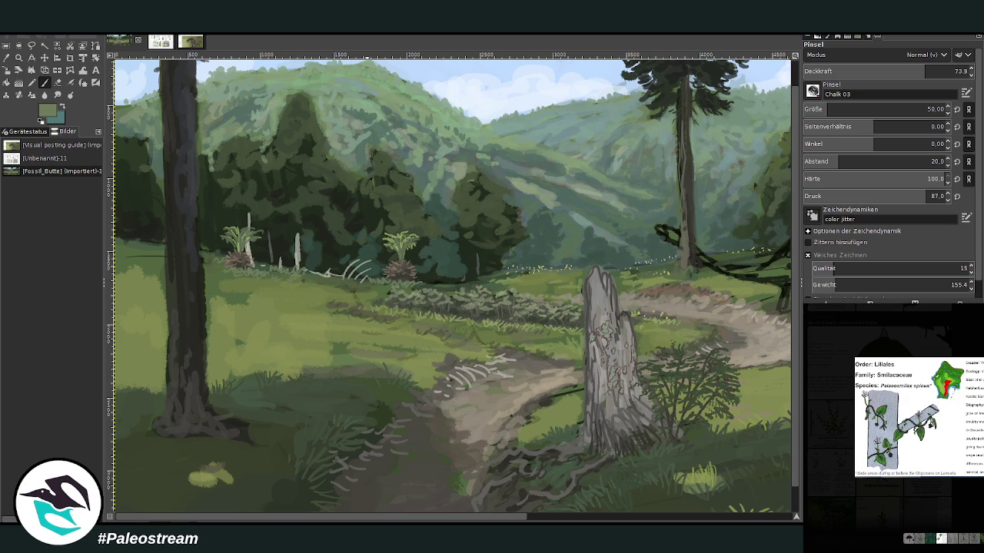
key(Escape)
scroll(833, 461, up, 1)
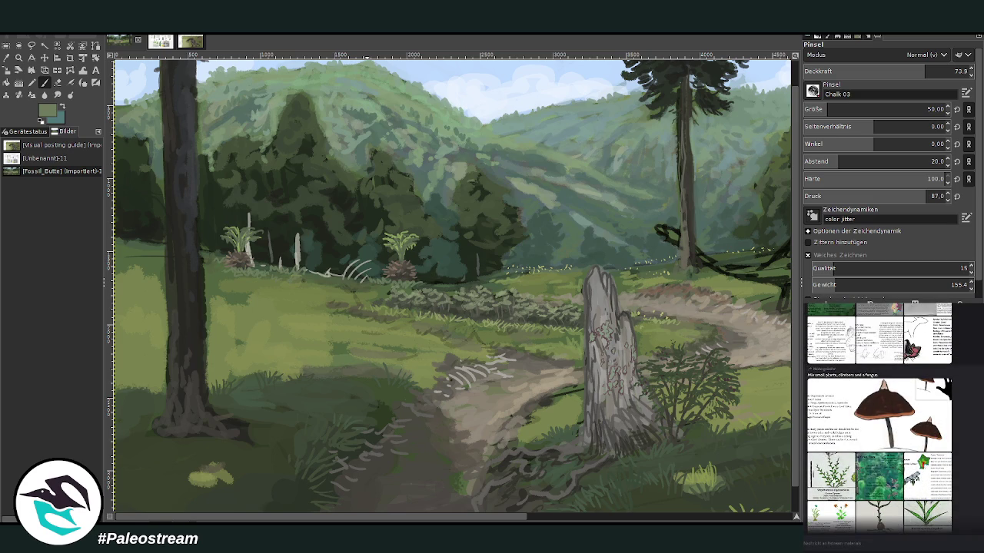
click(833, 479)
key(Escape)
scroll(879, 415, up, 2)
scroll(878, 415, up, 1)
scroll(878, 415, up, 1)
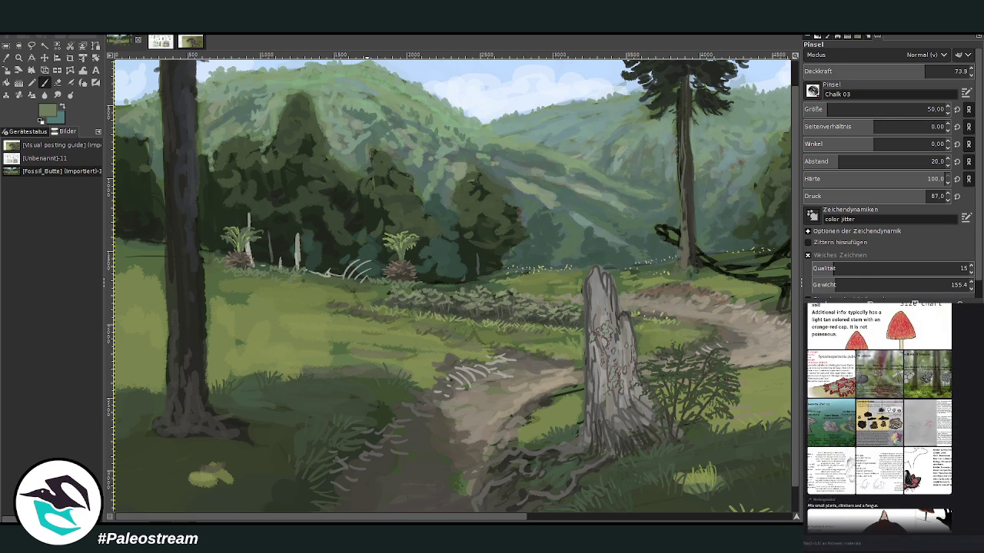
scroll(878, 415, up, 1)
scroll(879, 415, down, 4)
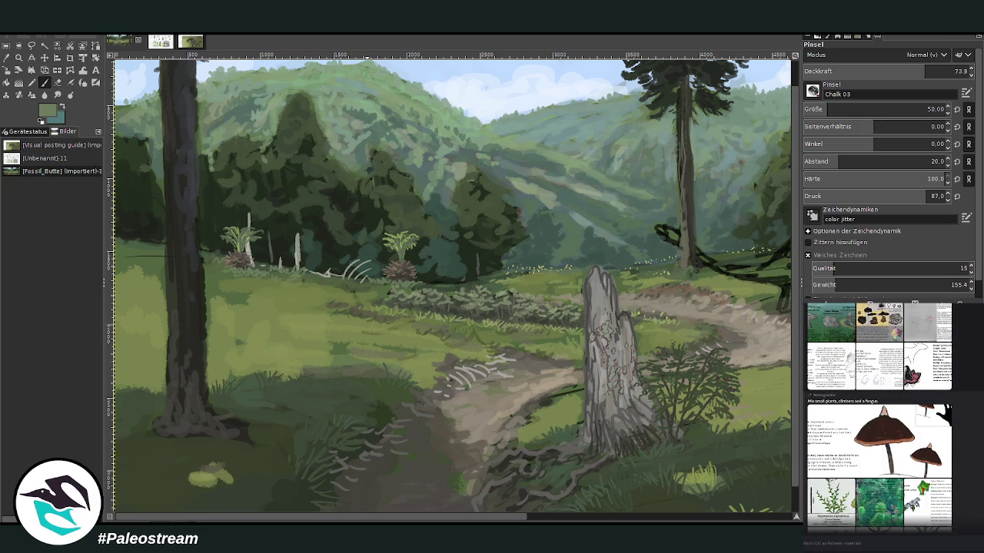
Copy the Paleosmilax reference image and activate the Crop tool with Shift+C.
click(928, 500)
right_click(966, 427)
click(974, 437)
key(Escape)
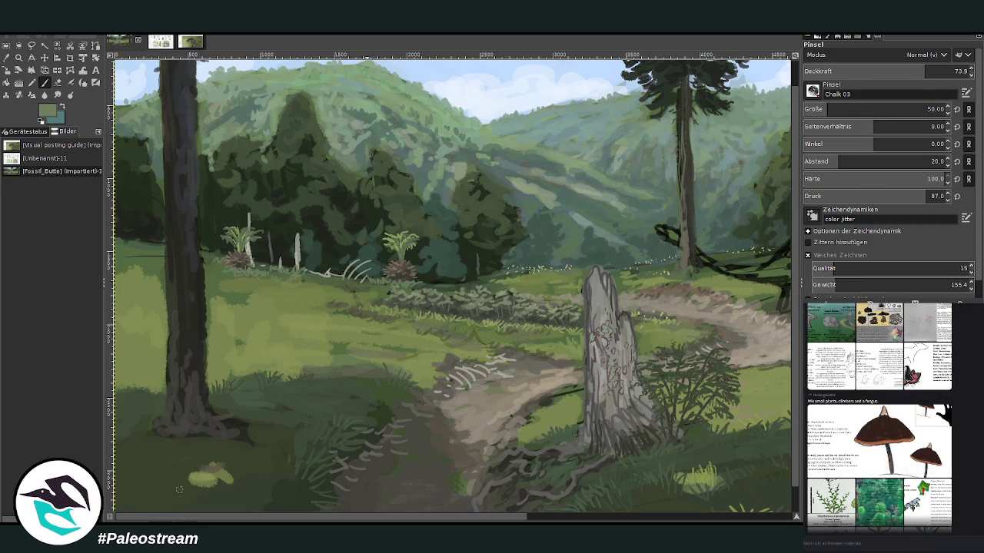
key(shift+c)
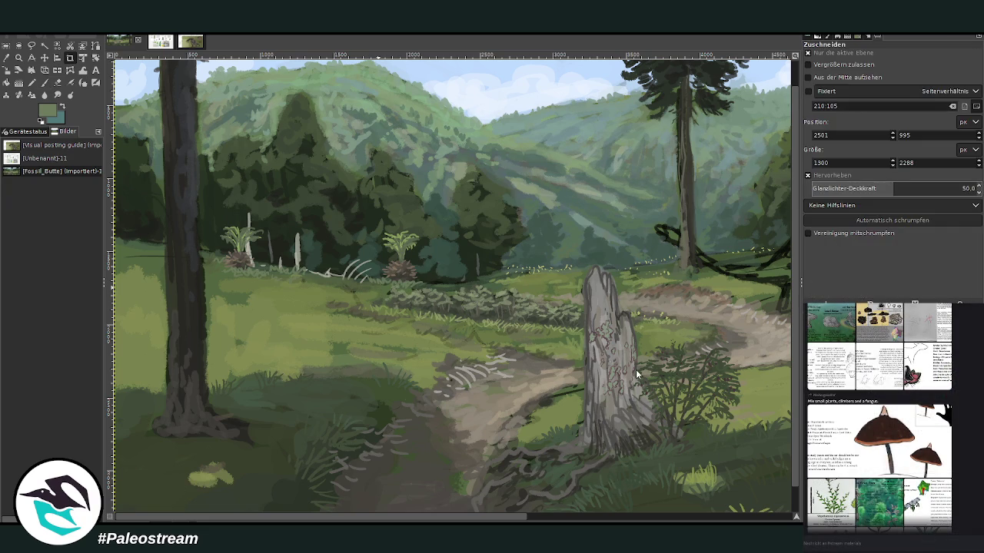
Paste the Paleosmilax reference and zoom to frame the whole landscape.
key(ctrl+v)
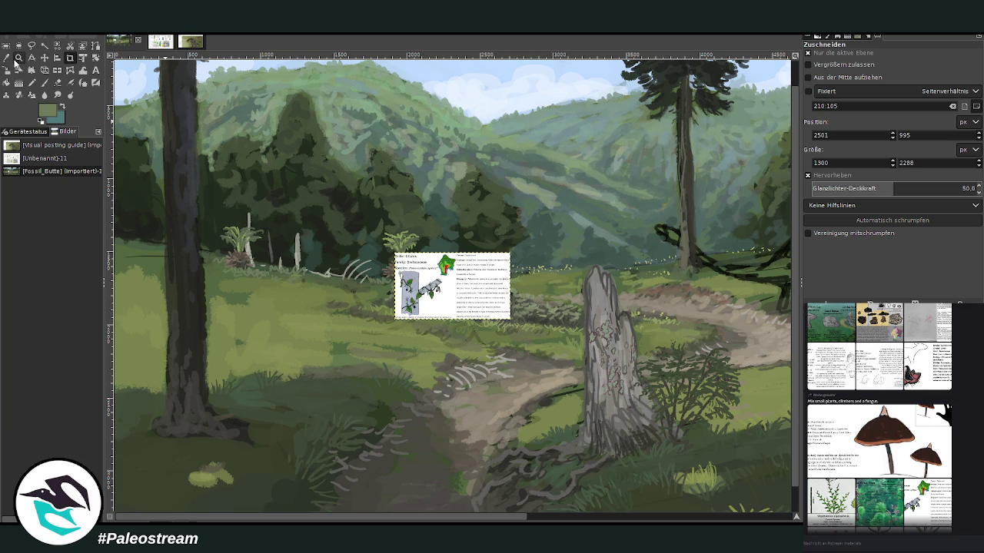
click(18, 57)
click(817, 82)
click(465, 187)
click(465, 187)
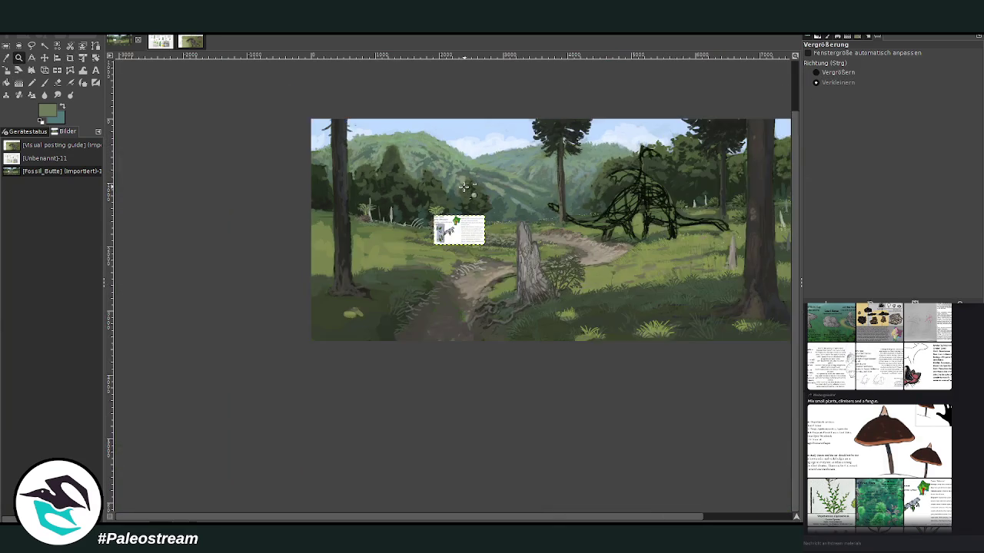
click(837, 73)
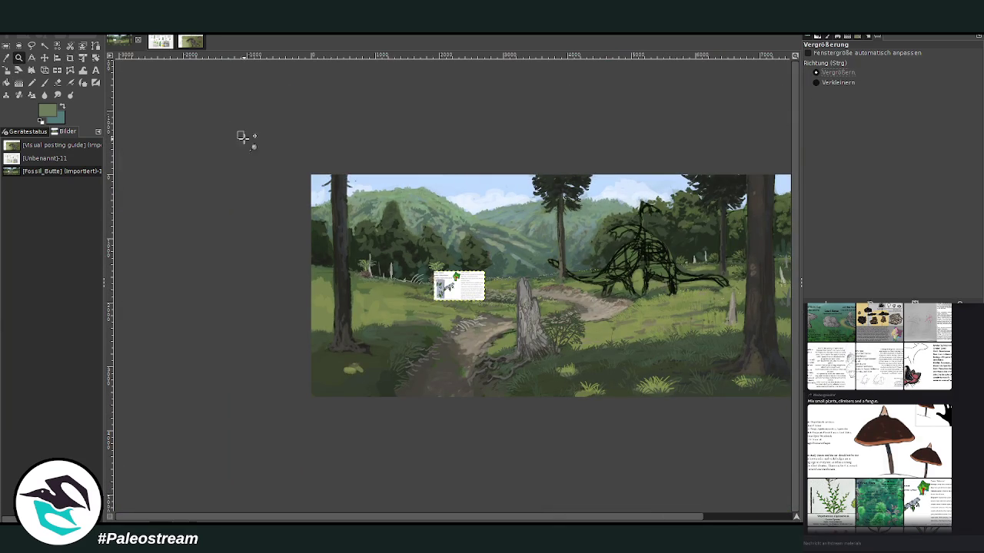
drag(235, 130, 779, 380)
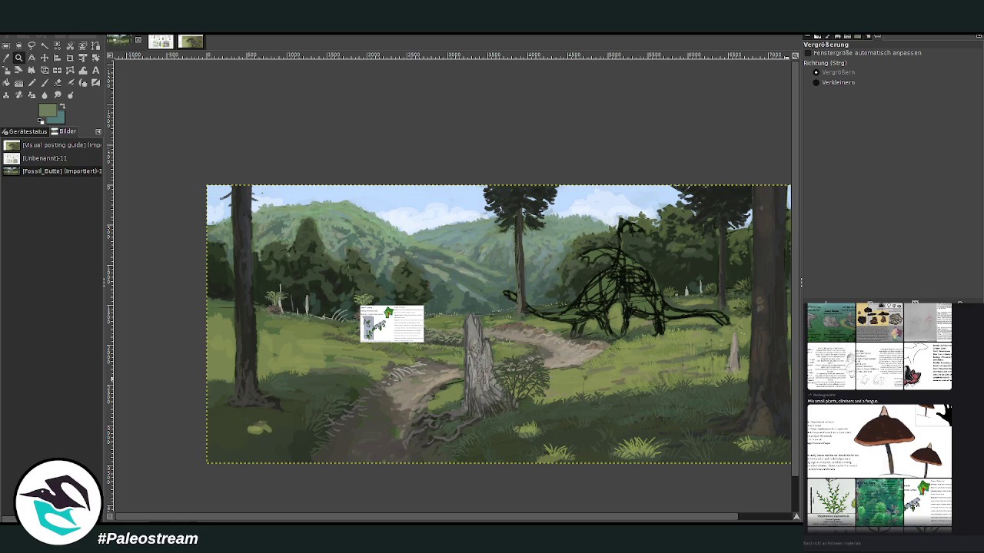
click(7, 70)
Set the paintbrush to size 125 and 60.9 opacity, and sketch grey zigzags across the sky.
click(44, 82)
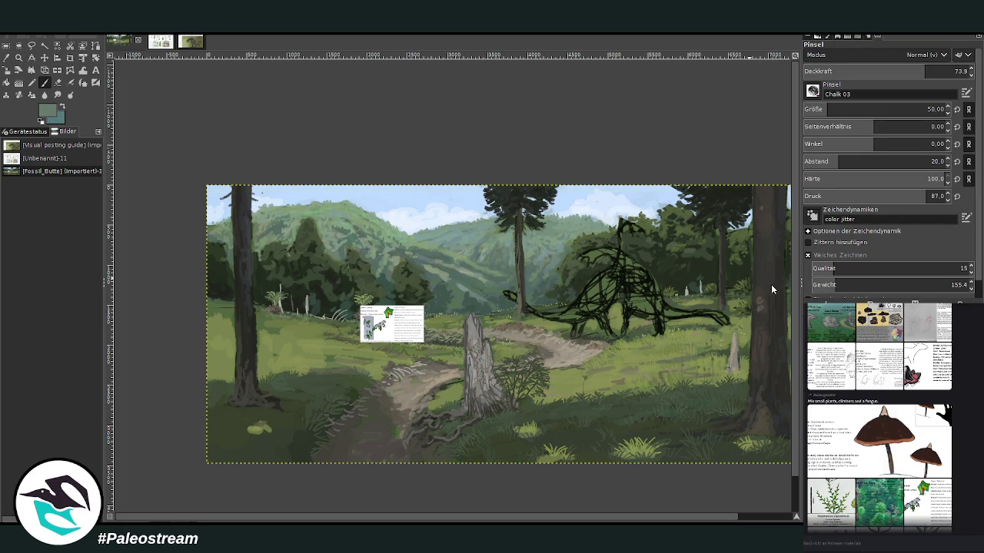
click(844, 109)
drag(924, 71, 903, 71)
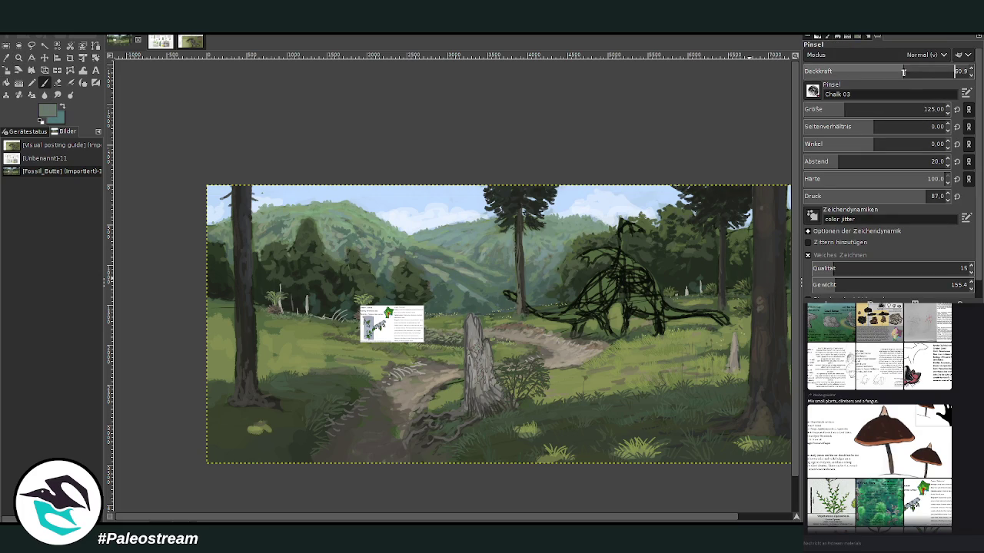
mouse_move(221, 221)
mouse_down()
mouse_move(374, 176)
mouse_move(572, 180)
mouse_up()
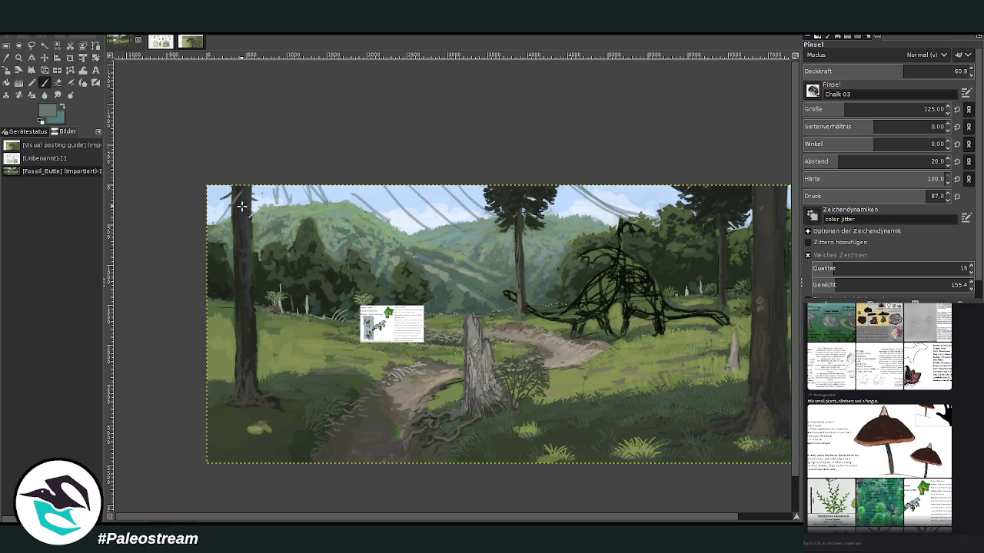
mouse_move(368, 205)
mouse_down()
mouse_move(384, 176)
mouse_move(423, 165)
mouse_move(549, 180)
mouse_move(615, 207)
mouse_move(584, 187)
mouse_up()
mouse_move(398, 205)
mouse_down()
mouse_move(326, 192)
mouse_move(411, 217)
mouse_up()
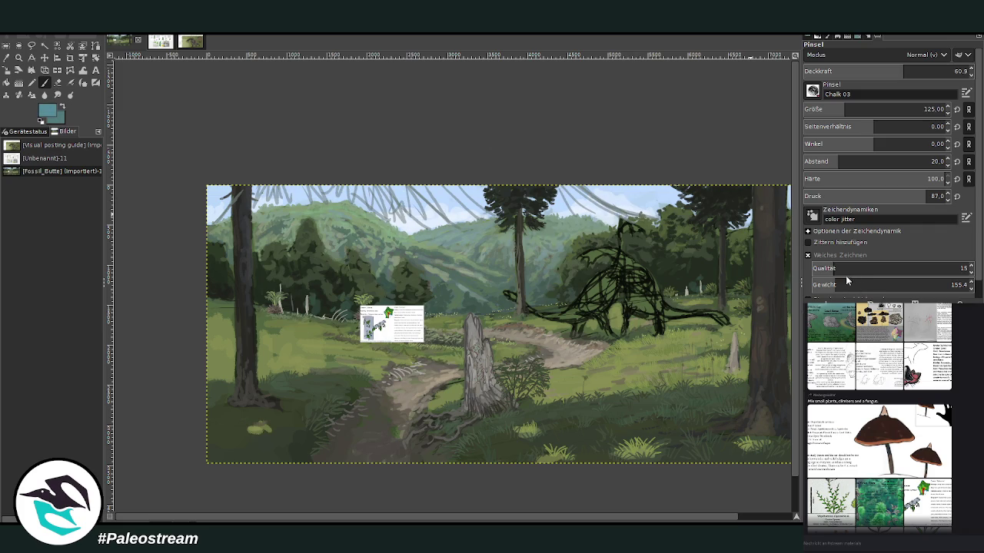
Raise the brush to size 207 and 72.4 opacity, and dab blue chalk into the sky.
drag(844, 109, 860, 110)
drag(903, 71, 922, 70)
drag(421, 198, 366, 199)
drag(458, 205, 470, 197)
drag(310, 192, 299, 201)
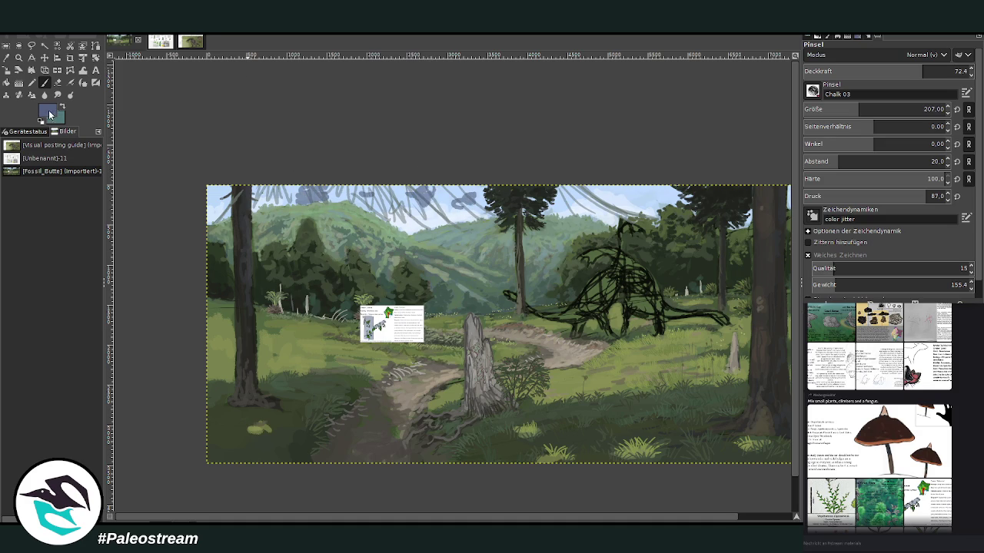
drag(332, 190, 306, 200)
drag(394, 195, 401, 203)
Swap to pale blue and readjust the brush to size 261 at 48.1 opacity, then zoom out.
key(x)
click(877, 103)
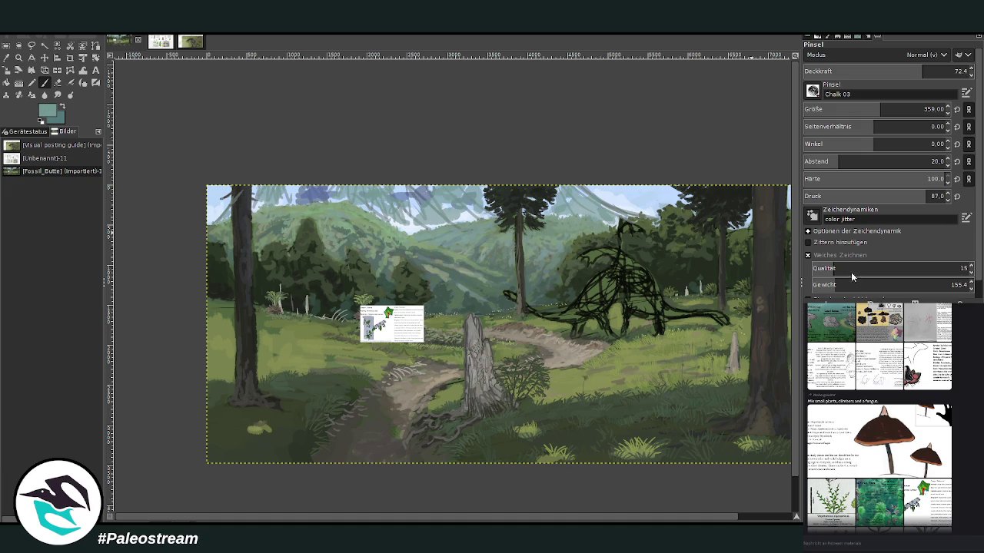
click(923, 109)
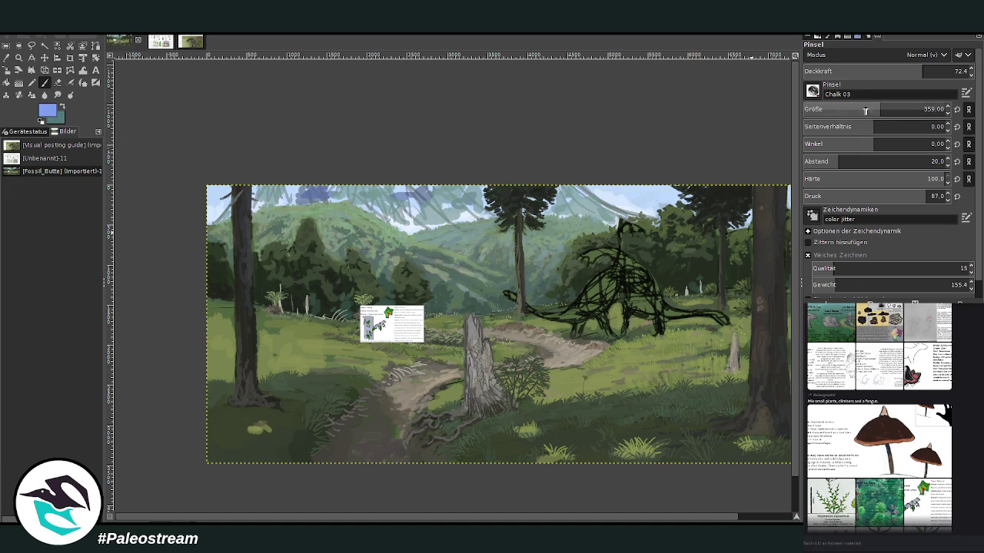
click(867, 72)
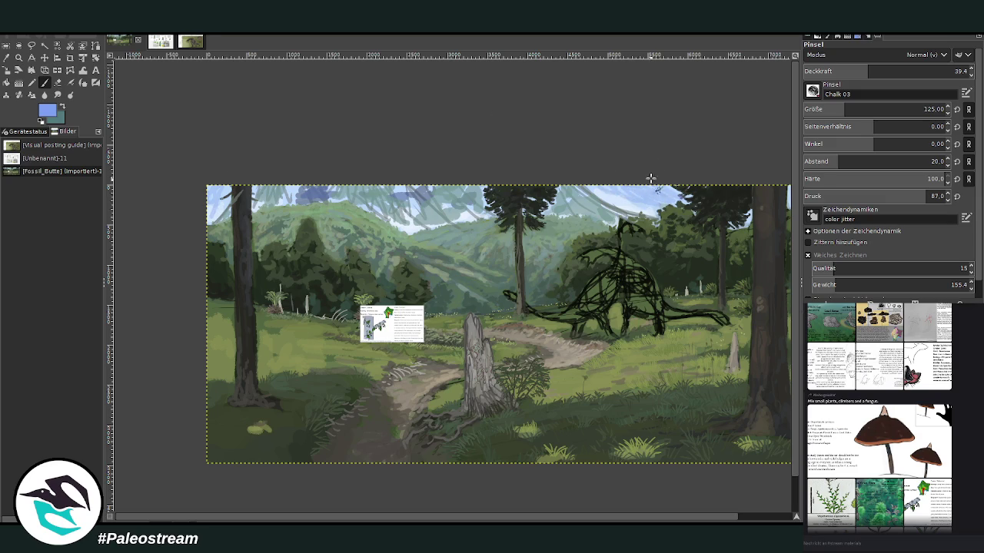
key(bracketright)
key(bracketright)
key(bracketright)
key(greater)
key(greater)
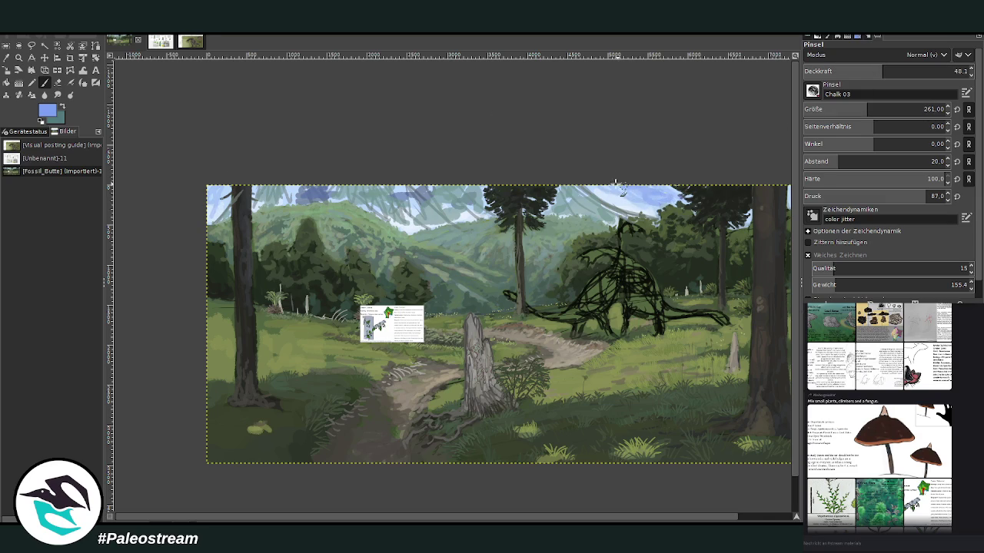
click(760, 520)
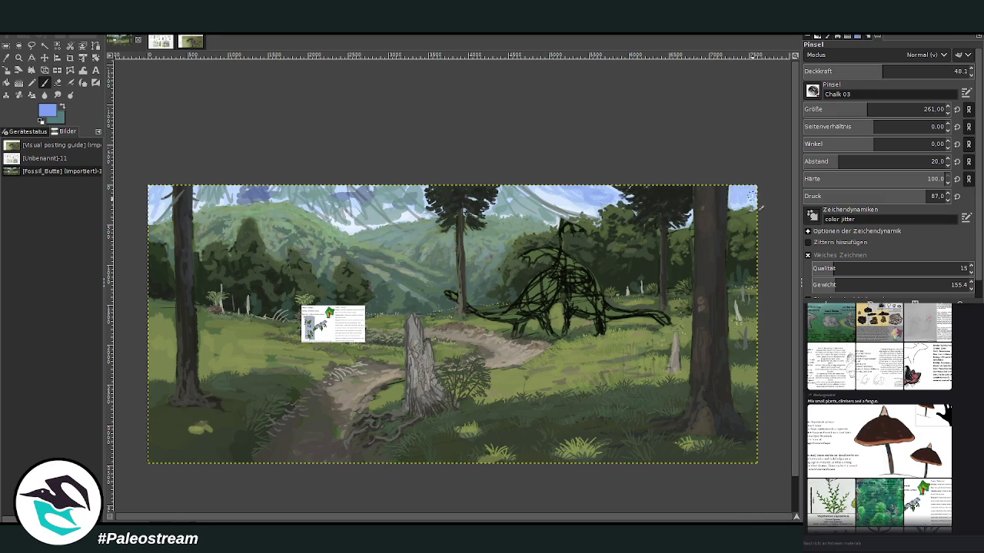
key(minus)
key(minus)
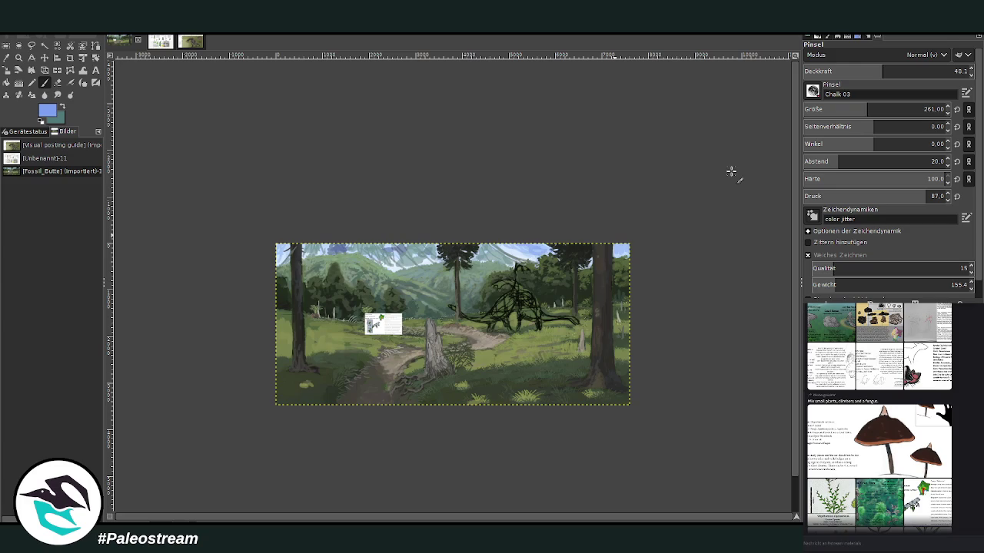
Zoom into the landscape and paint a dark stroke along the high right branch.
click(19, 57)
drag(220, 177, 629, 412)
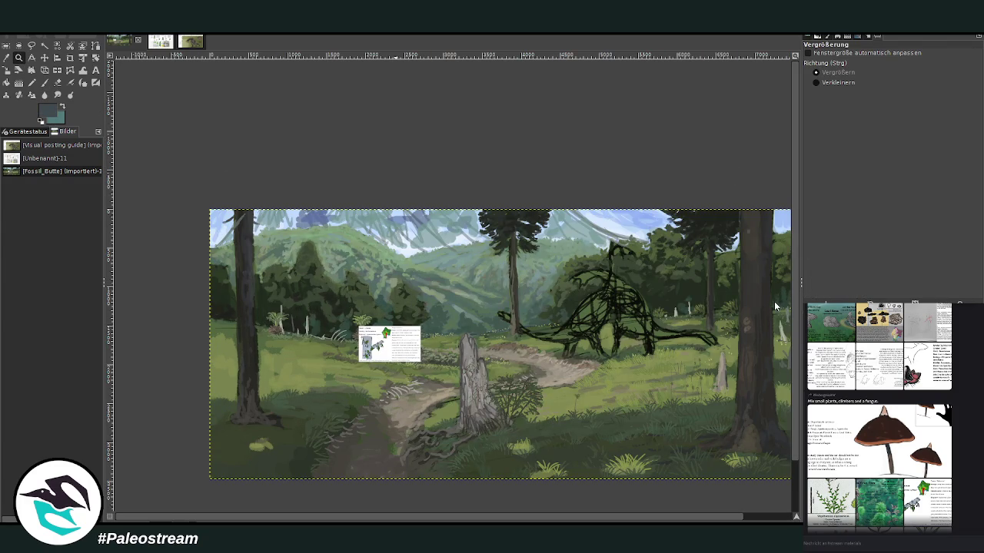
key(p)
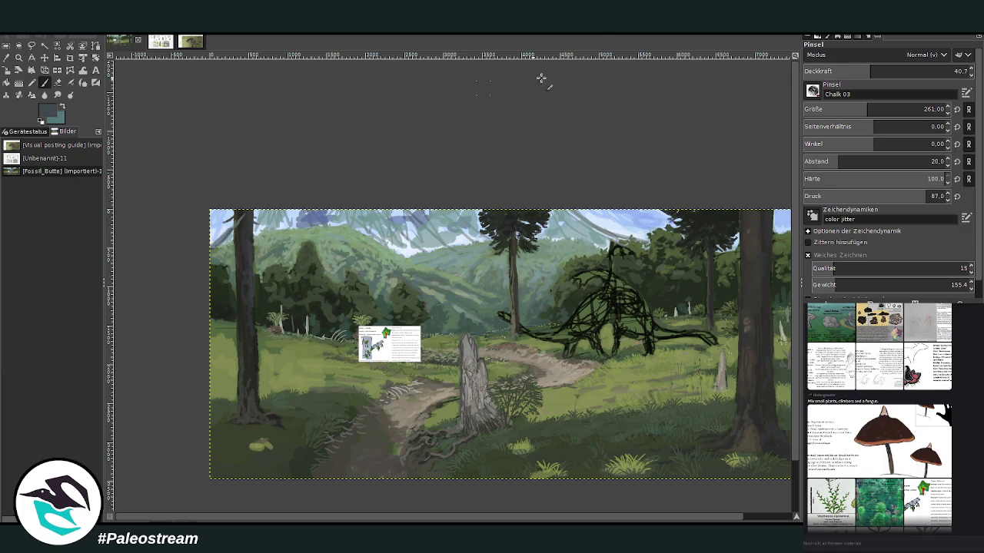
drag(870, 71, 898, 70)
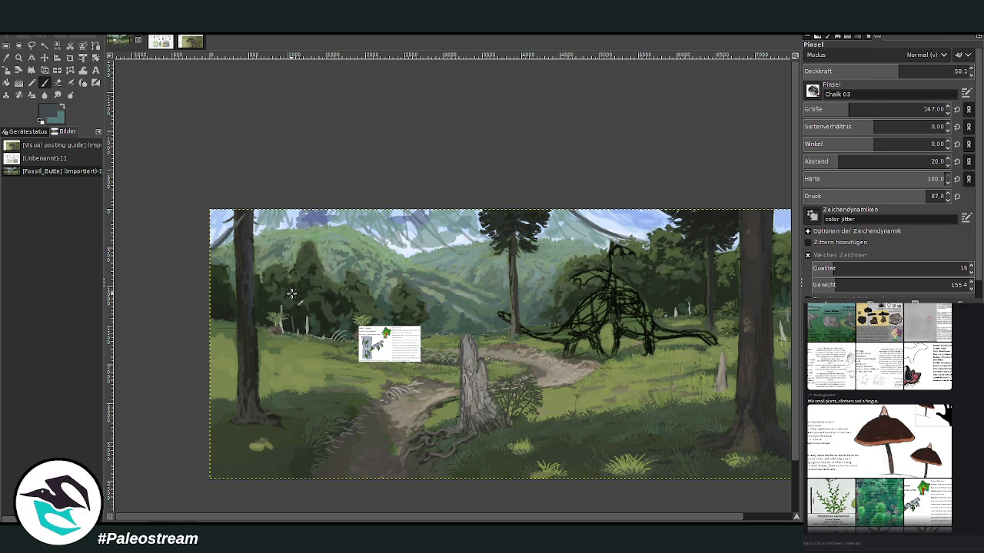
drag(624, 239, 573, 214)
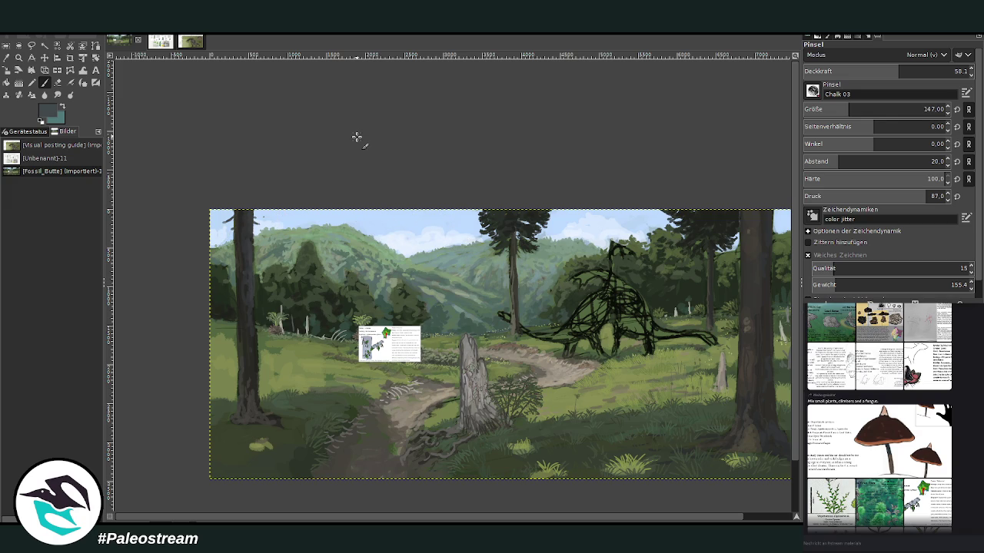
Zoom to the stump, move the info card to the right edge, then zoom on the tree.
click(23, 59)
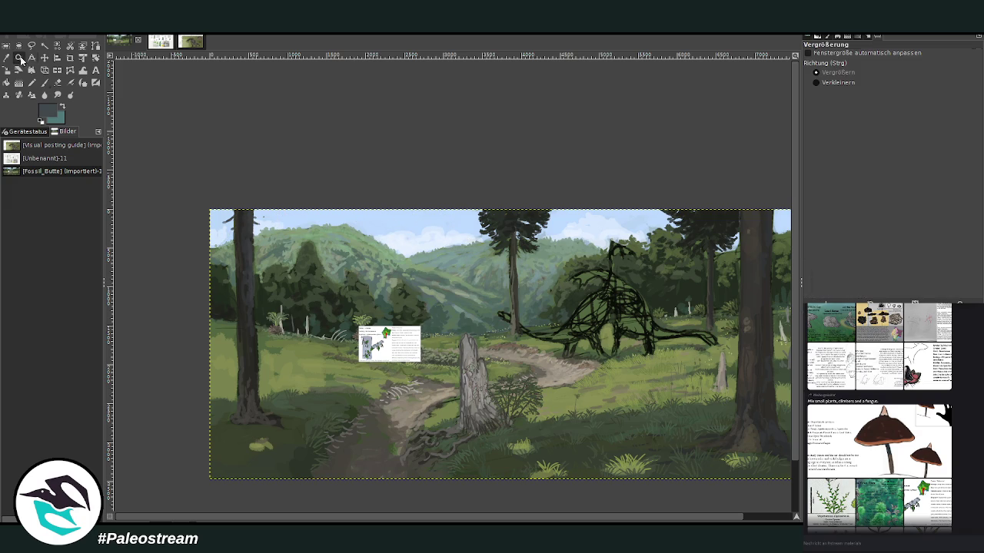
drag(174, 249, 469, 458)
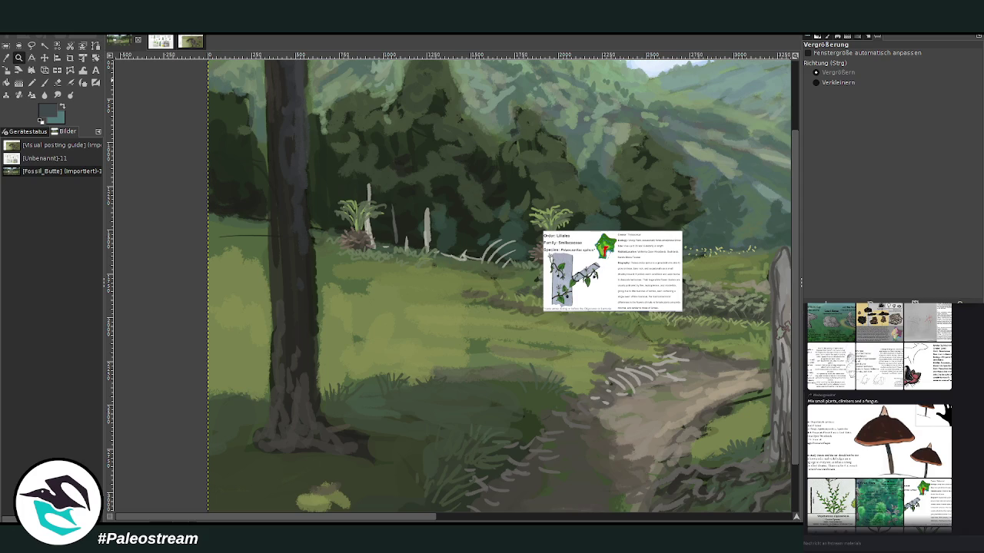
click(45, 57)
drag(577, 292, 757, 339)
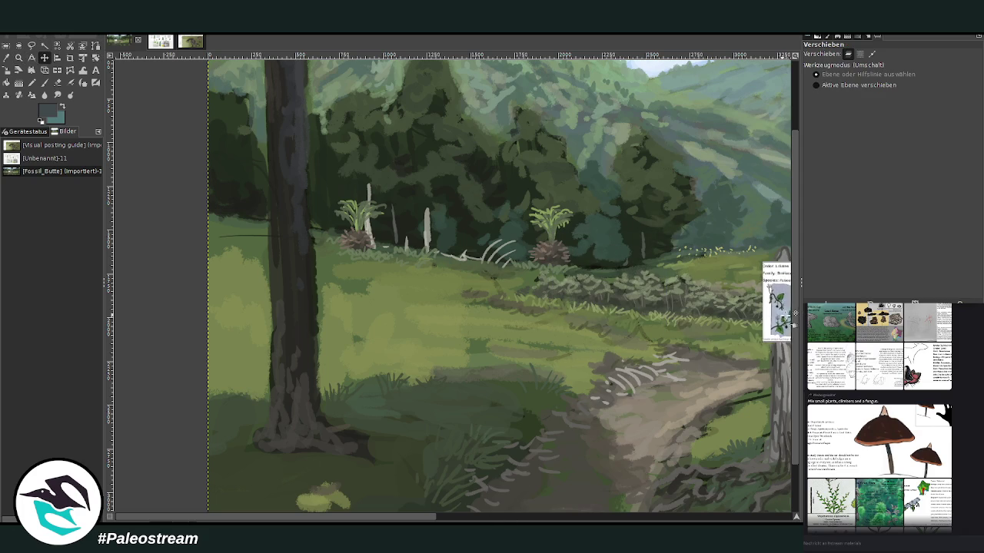
drag(362, 516, 489, 516)
drag(516, 278, 734, 313)
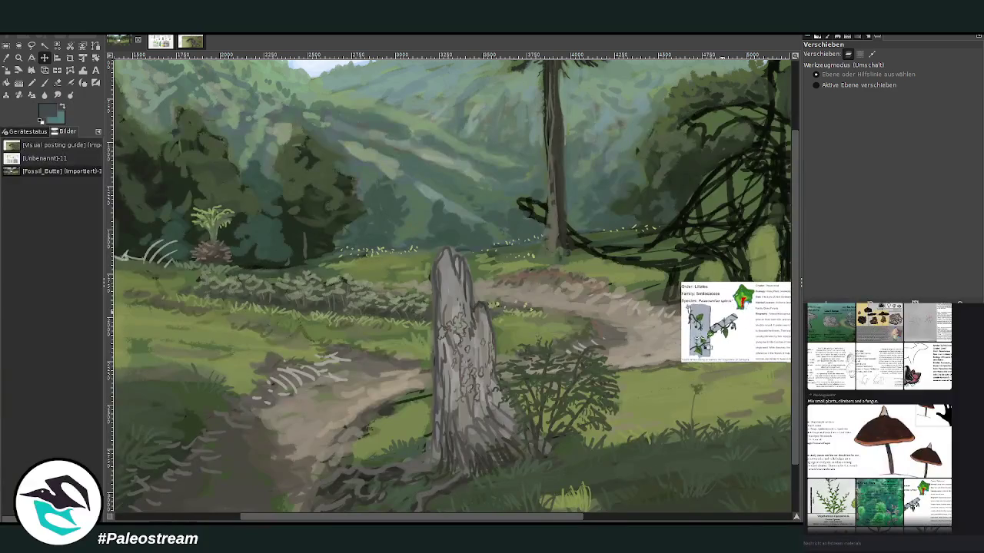
drag(601, 520, 807, 521)
mouse_move(341, 313)
mouse_down()
mouse_move(734, 318)
mouse_move(771, 301)
mouse_up()
key(z)
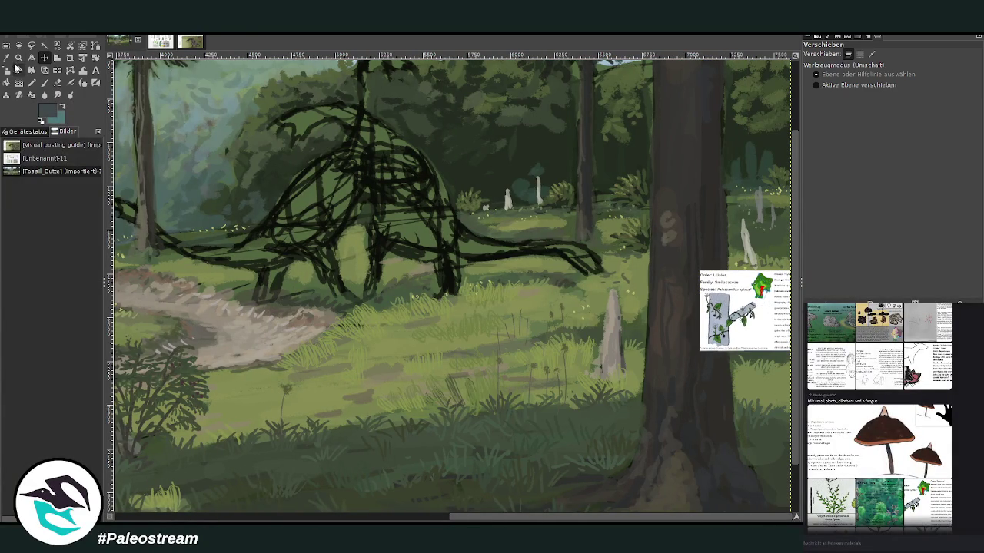
drag(466, 102, 778, 466)
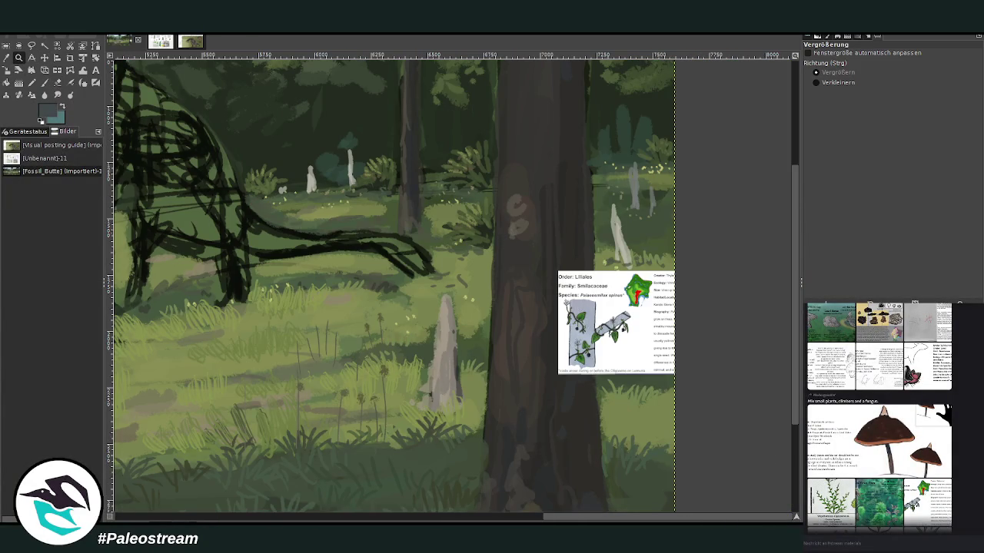
Sample the trunk's dark grey and set the Chalk 03 brush to 93.5 opacity, size 71.
click(17, 71)
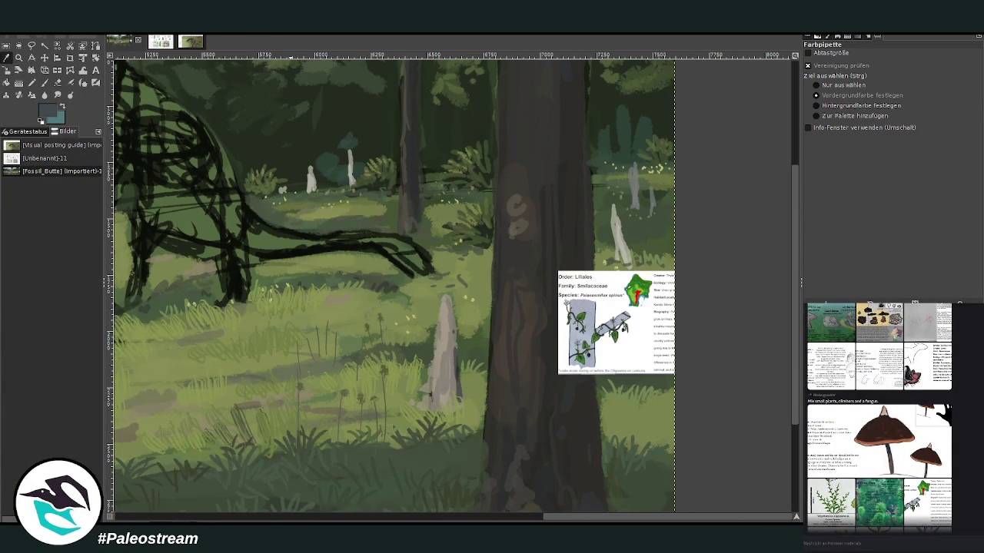
click(773, 304)
click(44, 83)
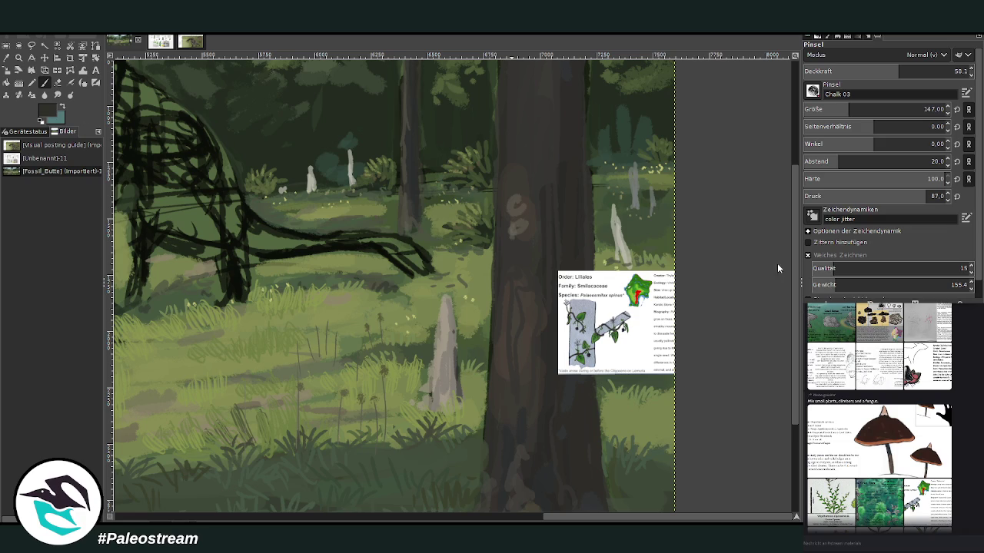
click(934, 70)
mouse_move(884, 110)
mouse_down()
mouse_move(824, 109)
mouse_move(834, 109)
mouse_up()
click(936, 71)
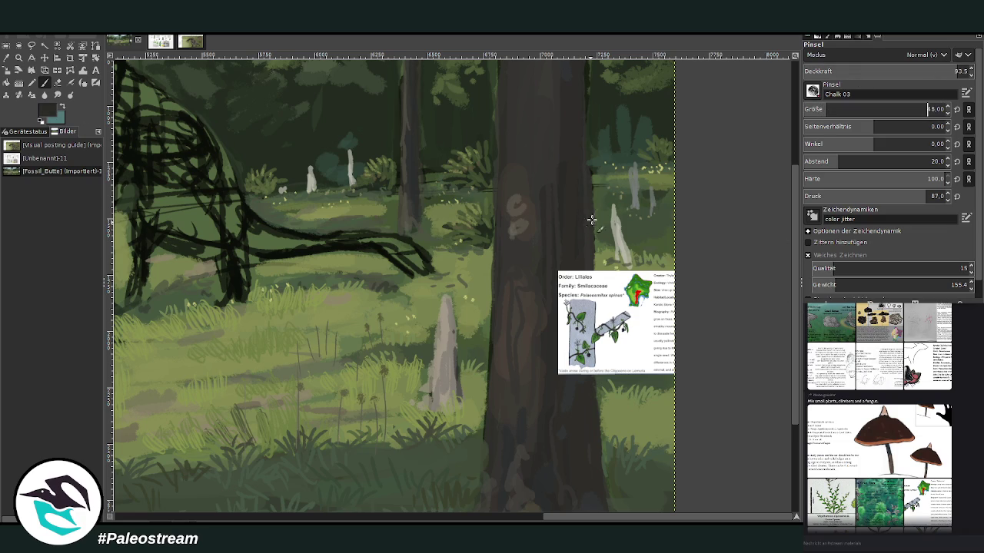
key(bracketright)
Paint wavy dark bark cracks up the upper trunk.
drag(796, 217, 797, 177)
mouse_move(550, 221)
mouse_down()
mouse_move(549, 204)
mouse_move(512, 179)
mouse_move(522, 163)
mouse_up()
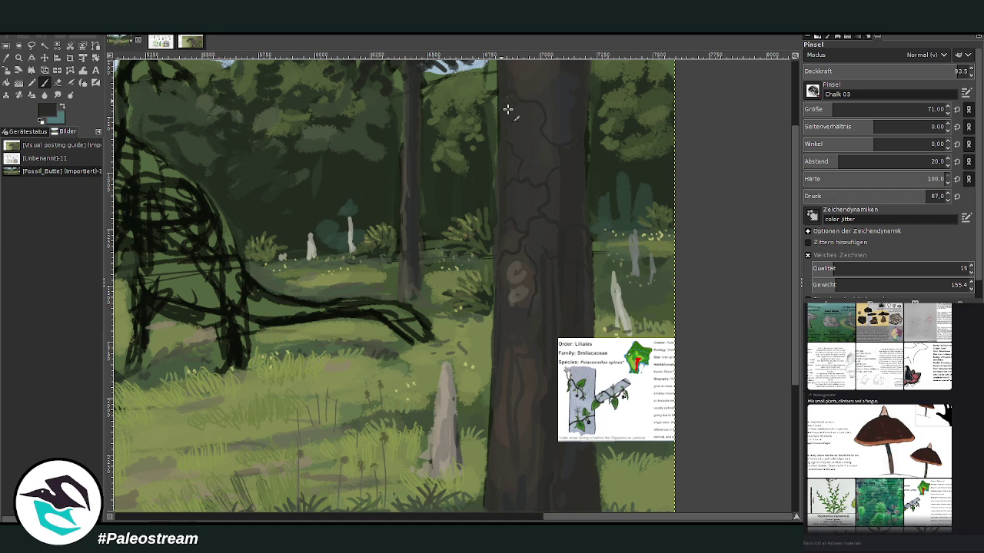
drag(552, 82, 545, 130)
drag(797, 269, 793, 232)
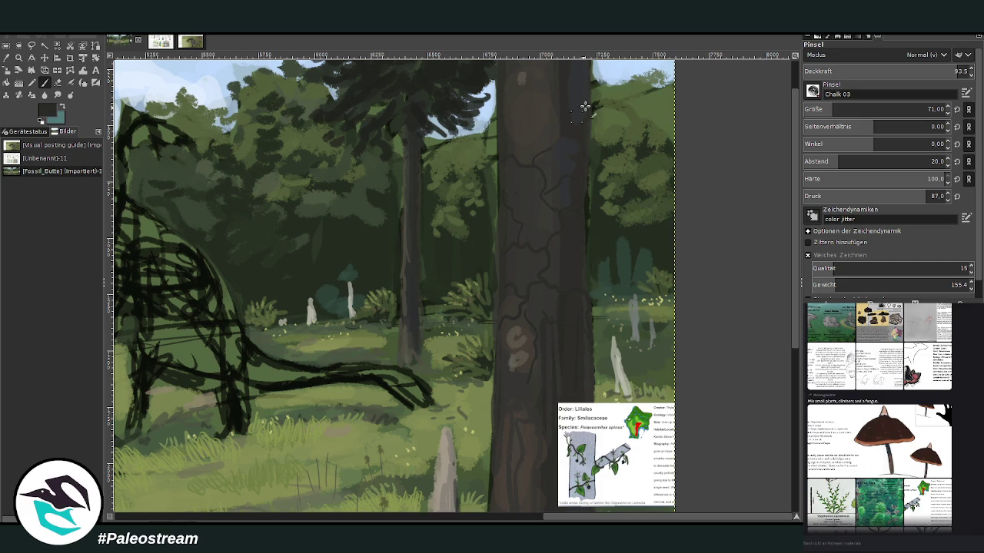
drag(525, 145, 499, 79)
Move the reference card up and right, then zoom in on the trunk and card.
click(45, 58)
drag(589, 396, 628, 225)
key(z)
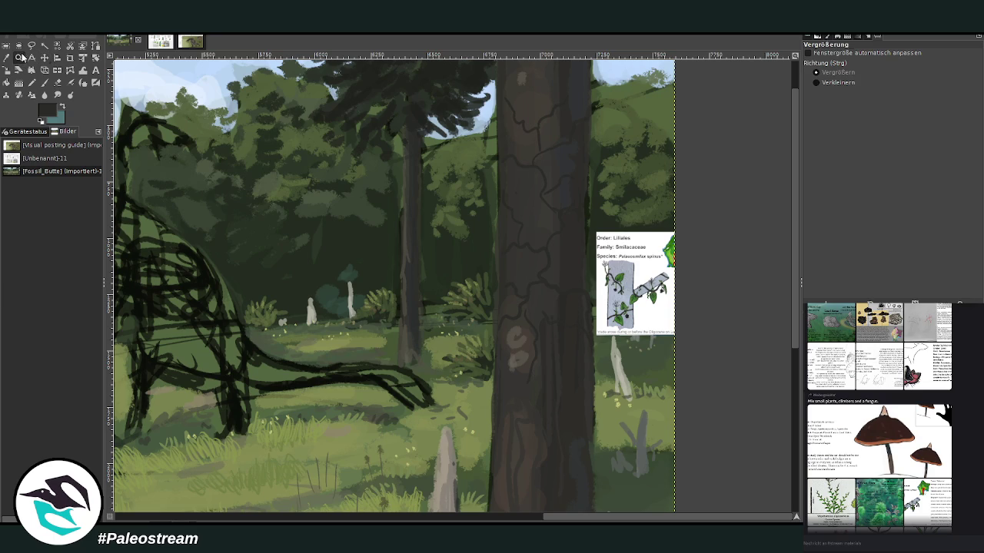
drag(315, 106, 627, 449)
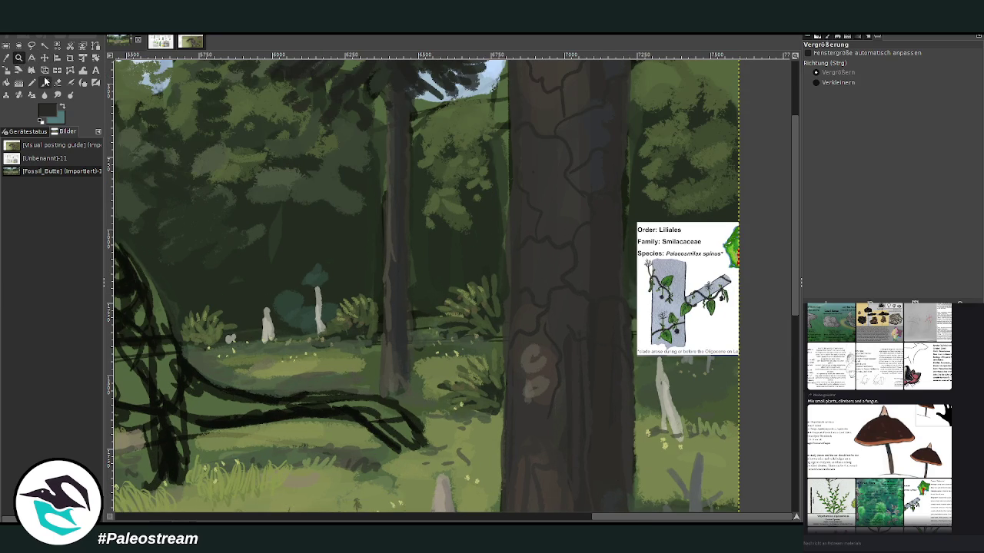
Swap foreground and background colours and review the enlarged tree reference image.
click(44, 83)
key(x)
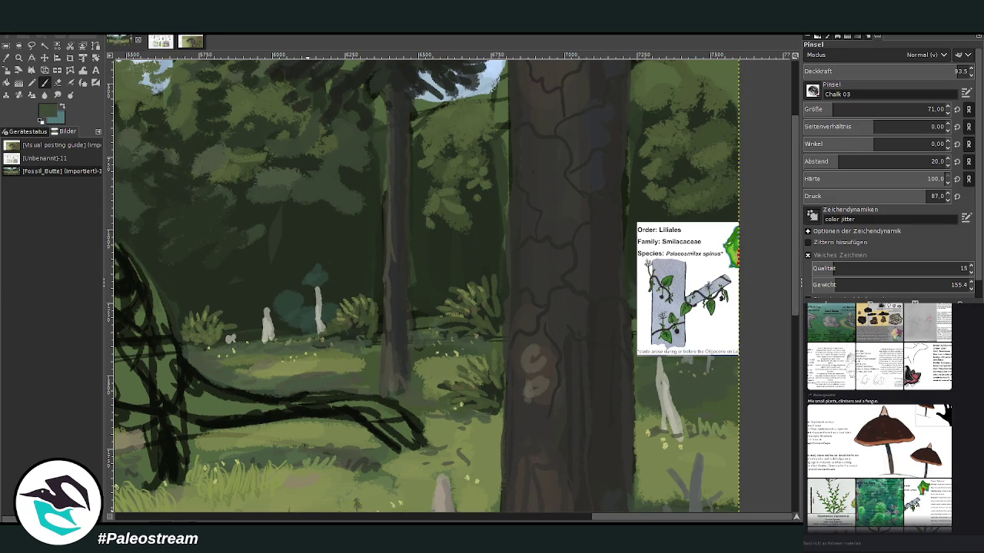
scroll(879, 417, down, 2)
scroll(806, 467, down, 4)
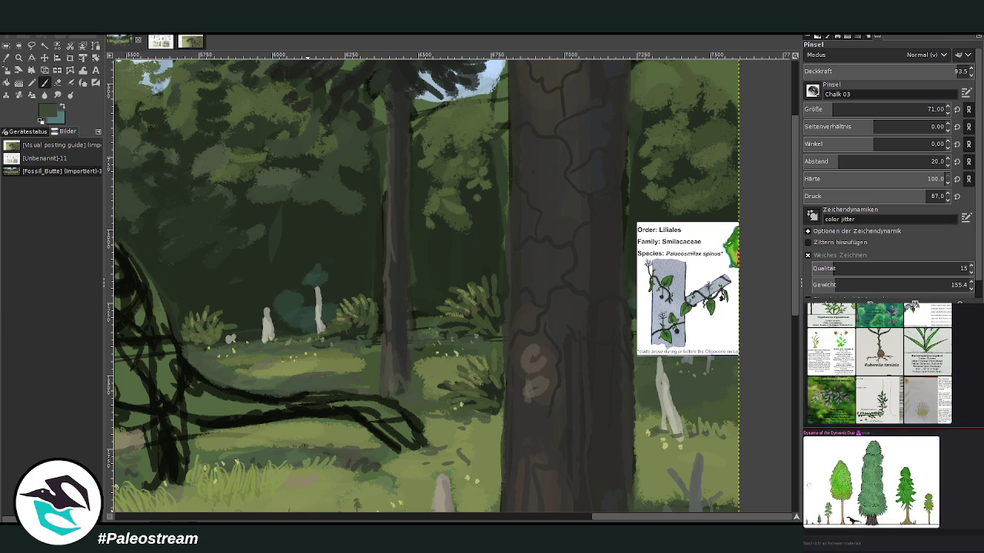
click(811, 489)
key(Escape)
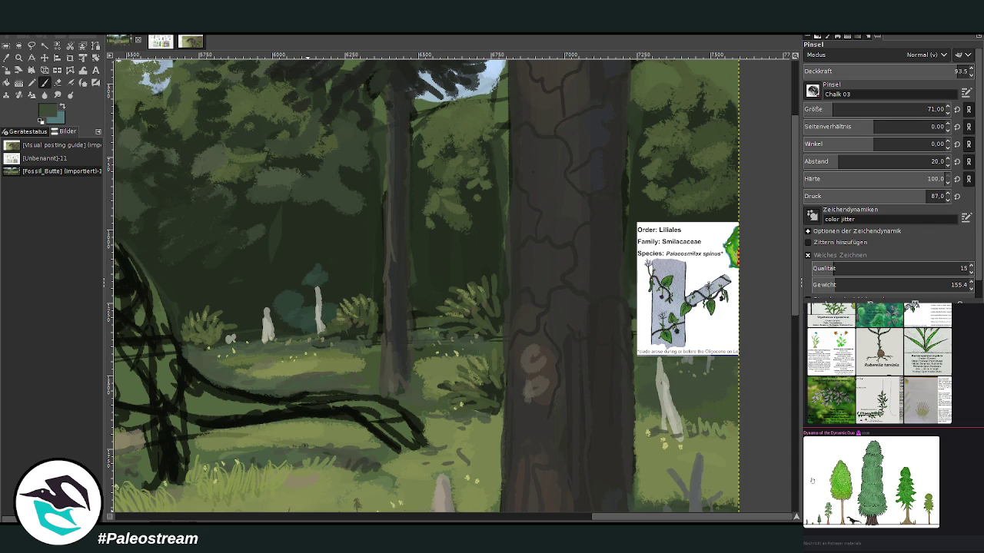
key(alt+Tab)
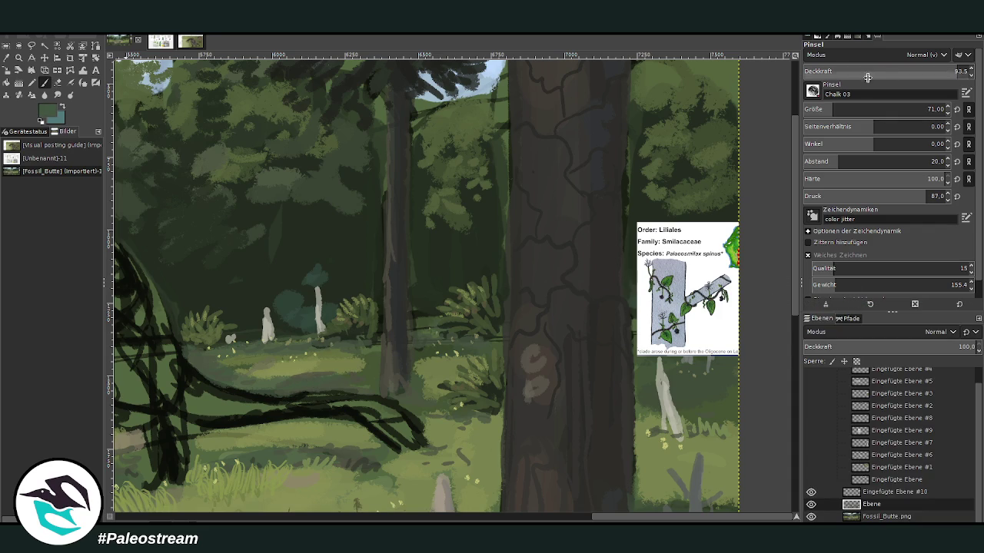
scroll(884, 110, up, 11)
Dab small green leaves onto the trunk, including a row up its left edge.
click(529, 298)
click(580, 291)
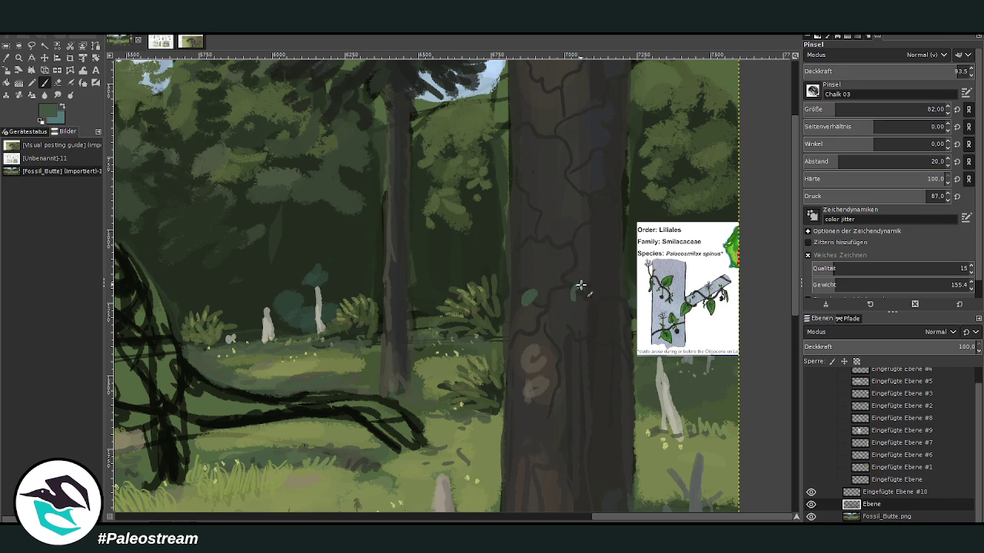
drag(582, 230, 578, 239)
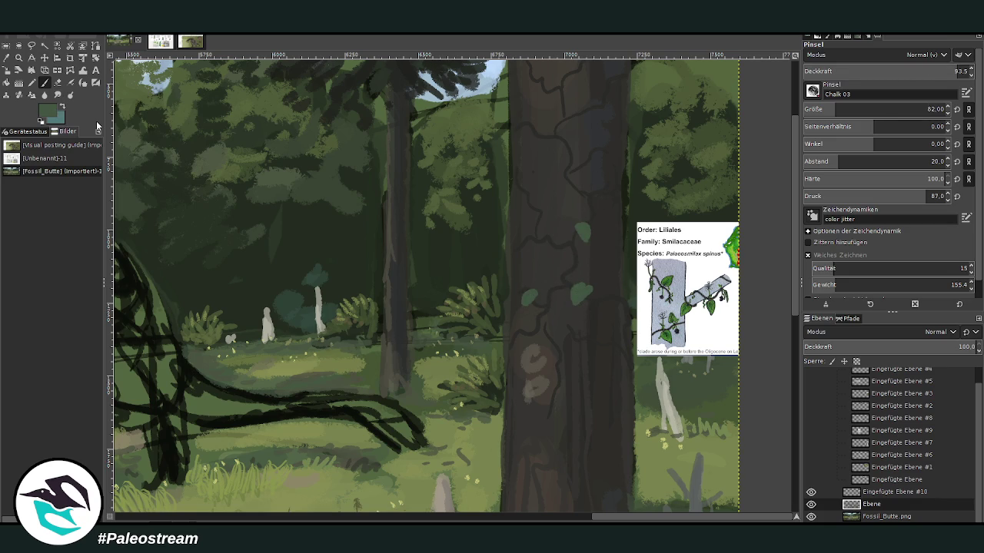
mouse_move(546, 234)
mouse_down()
mouse_move(555, 244)
mouse_move(520, 220)
mouse_move(513, 190)
mouse_up()
mouse_move(593, 193)
mouse_down()
mouse_move(602, 200)
mouse_move(615, 181)
mouse_move(608, 152)
mouse_up()
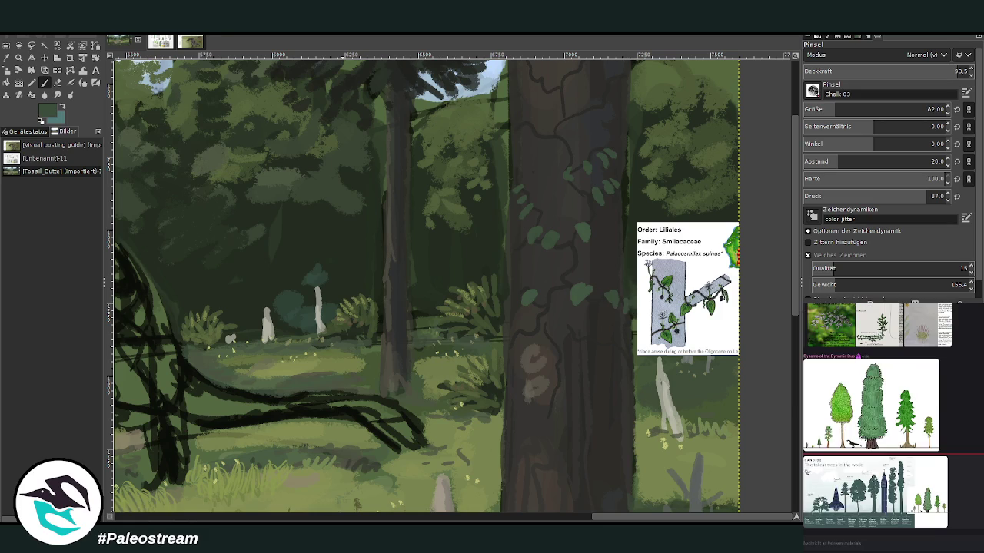
Check the tree-height comparison reference, then paint a leafy vine diagonally up the trunk.
click(820, 503)
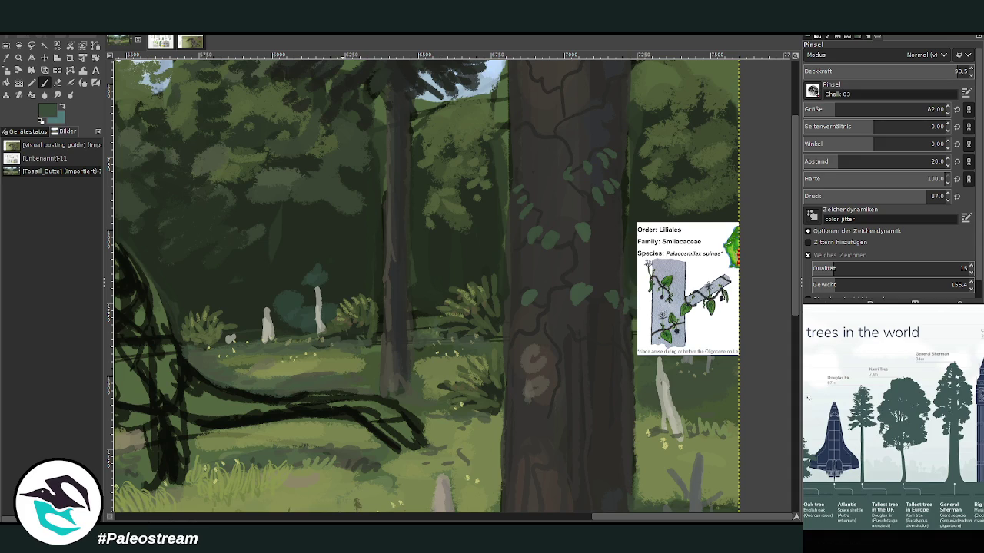
click(855, 540)
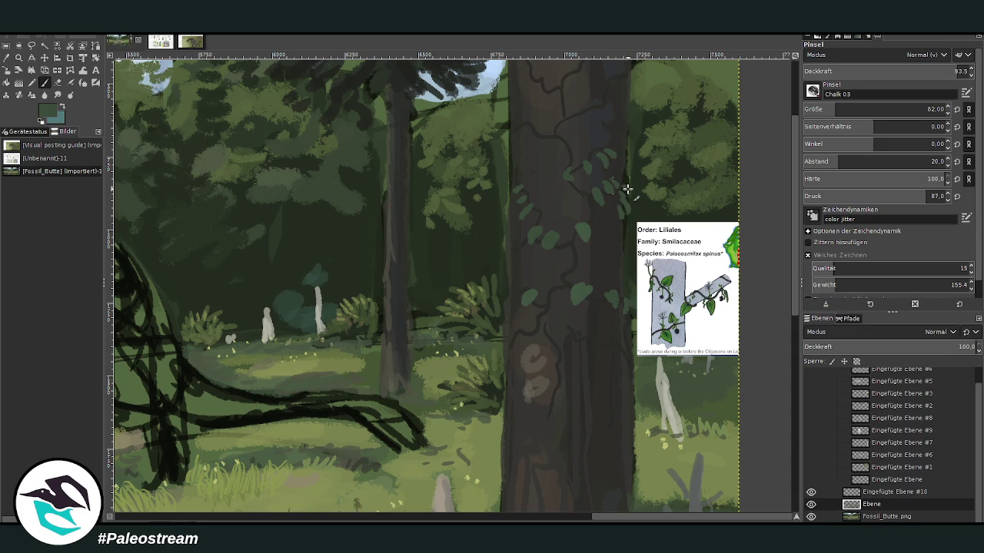
scroll(615, 153, up, 5)
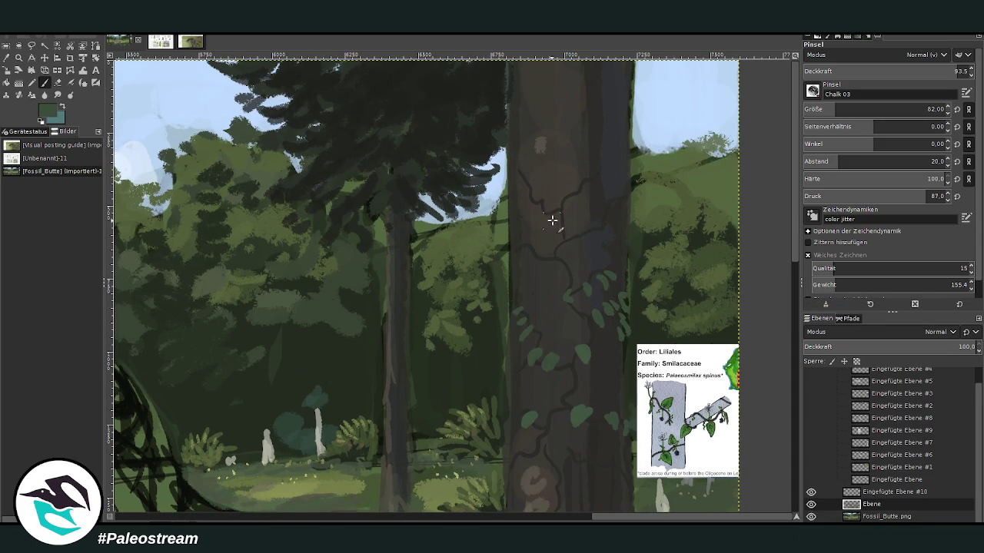
drag(580, 206, 610, 132)
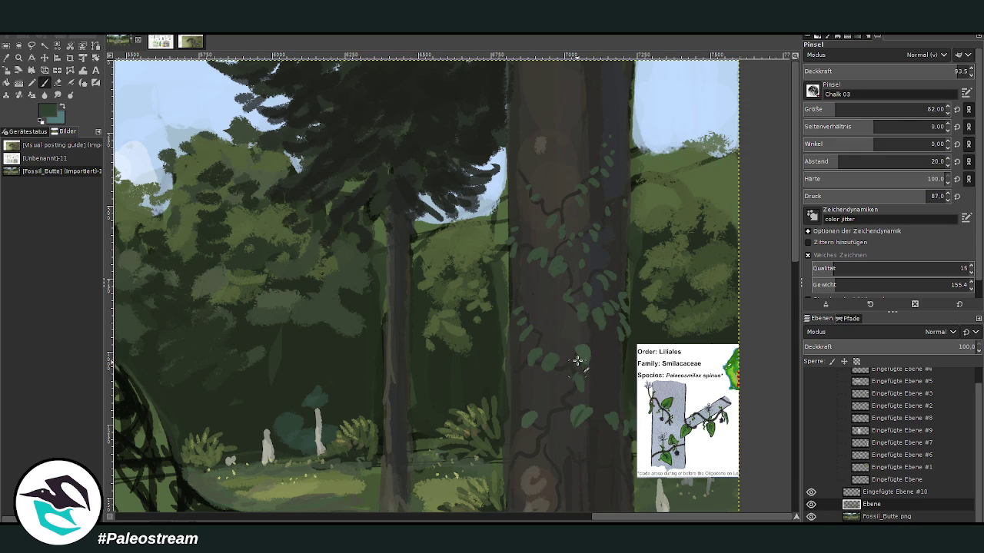
Lower the brush opacity to 65.8 and set its size to 28.
click(902, 68)
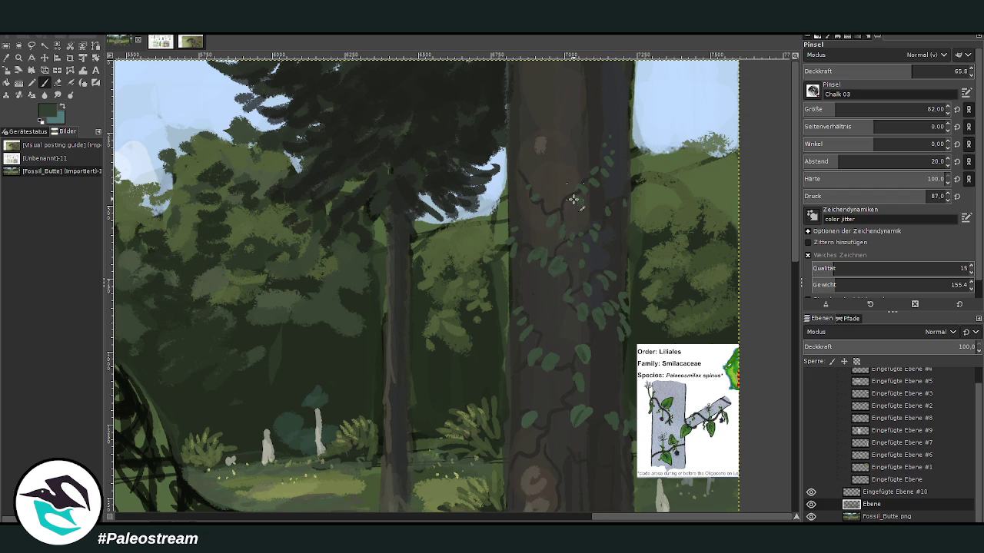
scroll(747, 209, down, 1)
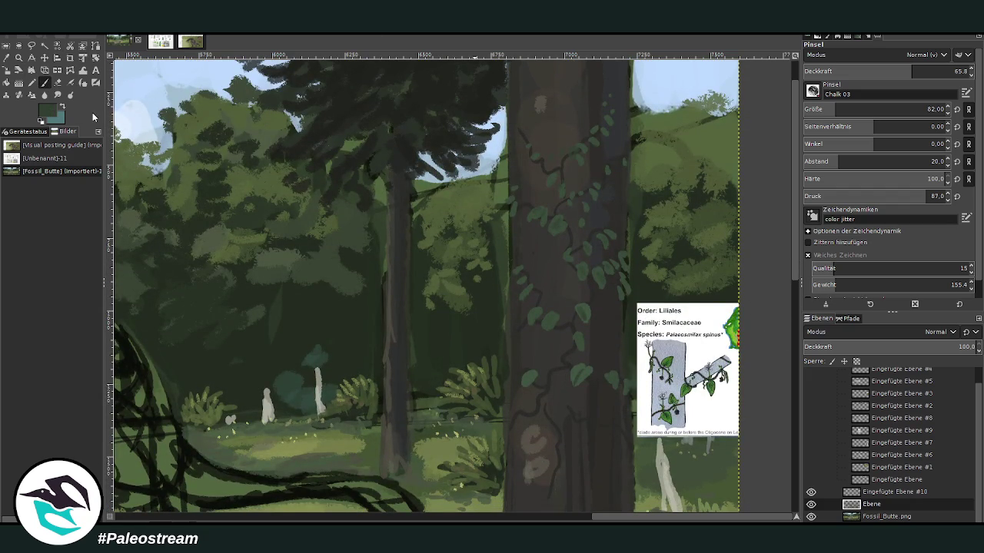
click(934, 109)
text(28)
key(Return)
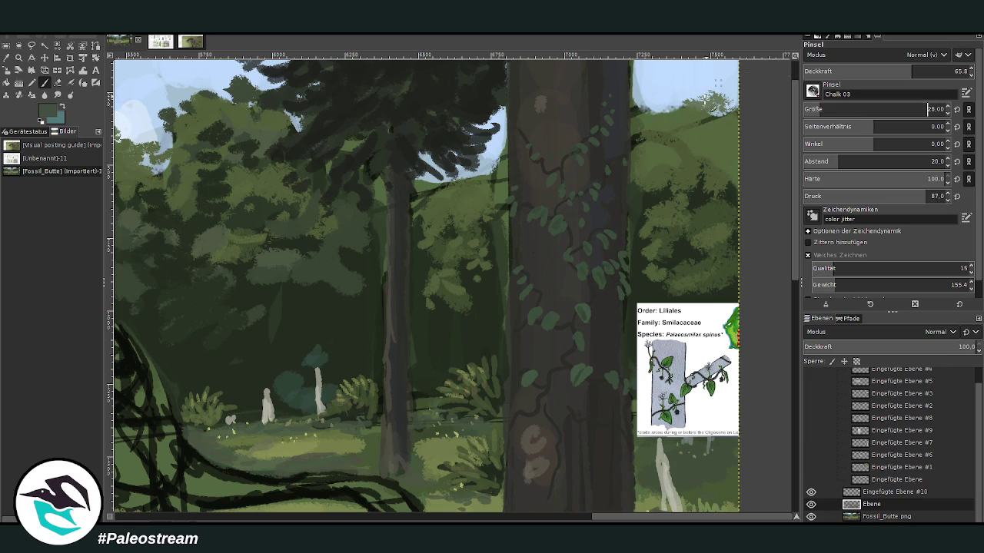
Paint a dark vine stem, then dab pale speckles on the trunk at 50.3 opacity.
mouse_move(552, 371)
mouse_down()
mouse_move(538, 362)
mouse_move(564, 356)
mouse_move(580, 274)
mouse_up()
drag(873, 71, 850, 70)
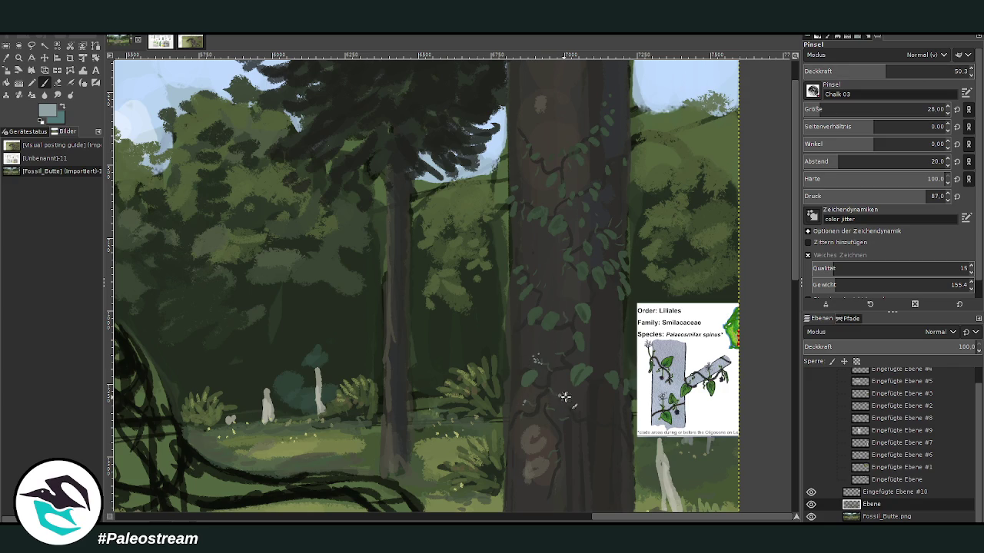
click(560, 312)
click(524, 199)
click(617, 163)
click(537, 359)
scroll(623, 371, down, 1)
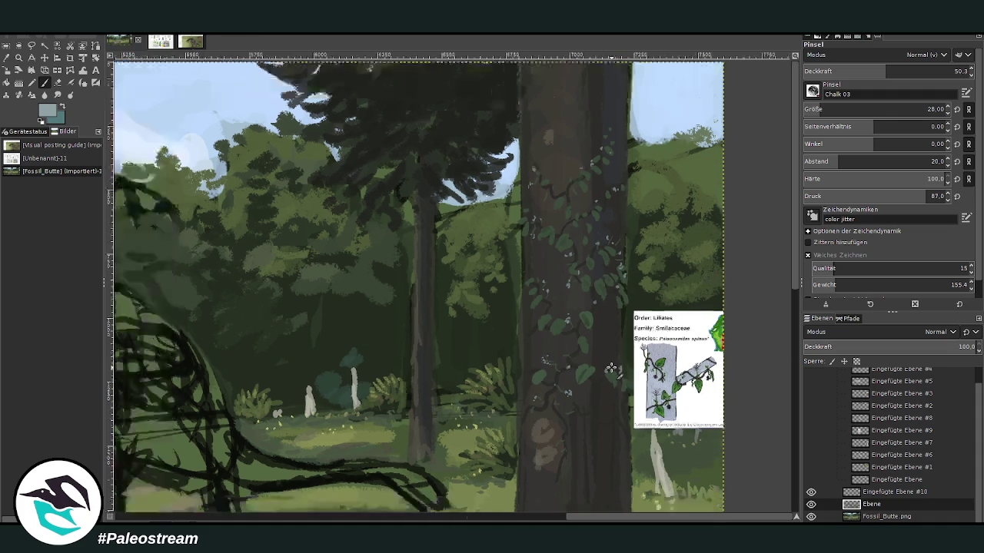
scroll(619, 370, down, 2)
scroll(611, 368, down, 2)
key(z)
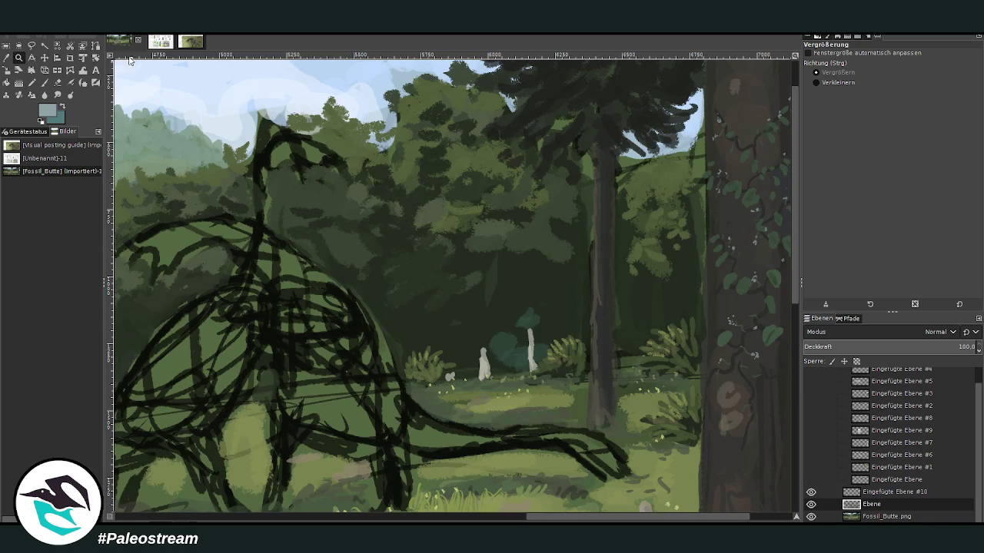
Set the Blur/Sharpen brush to size 91 and 81.7 opacity.
click(7, 57)
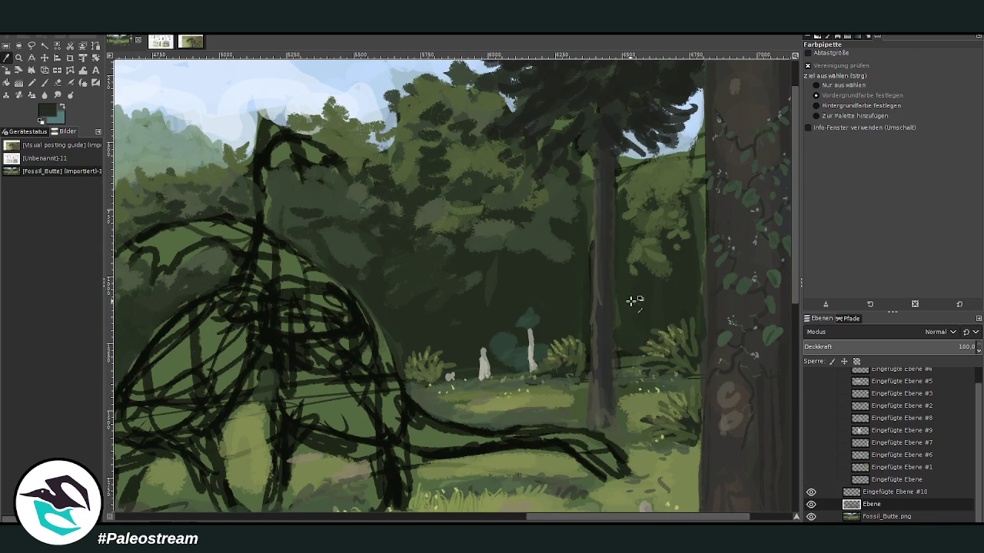
click(43, 95)
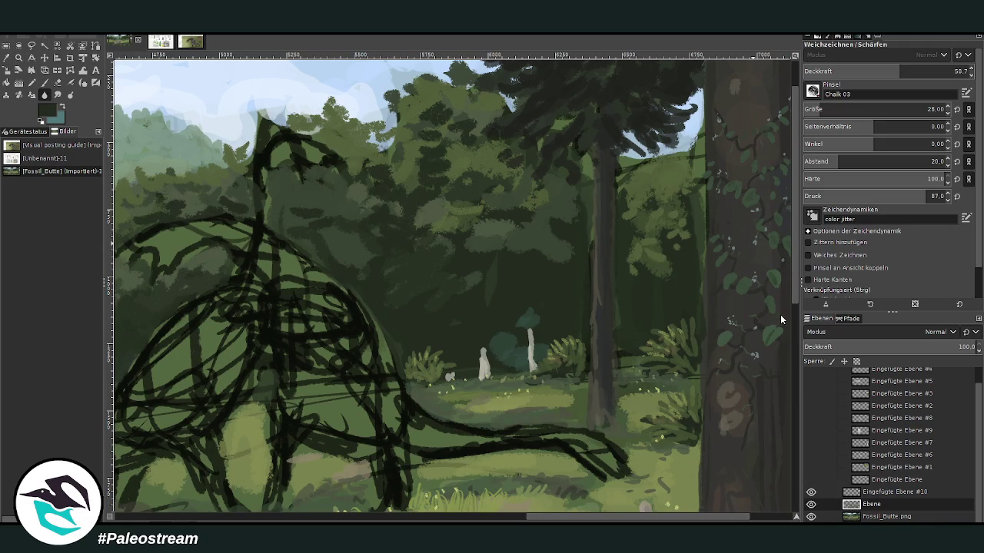
key(bracketright)
drag(911, 74, 942, 73)
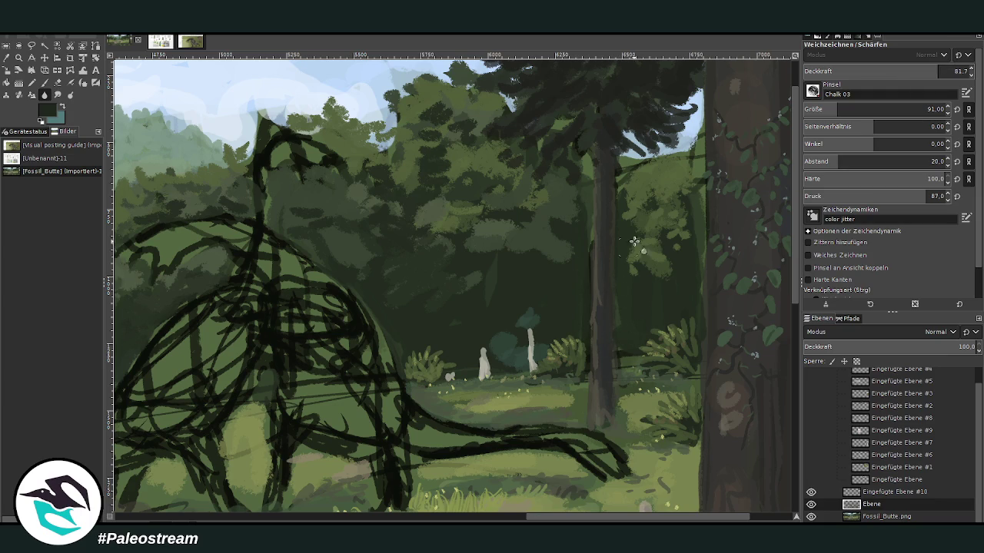
Sample an olive green for the paintbrush and set size 47, opacity 70.2.
key(p)
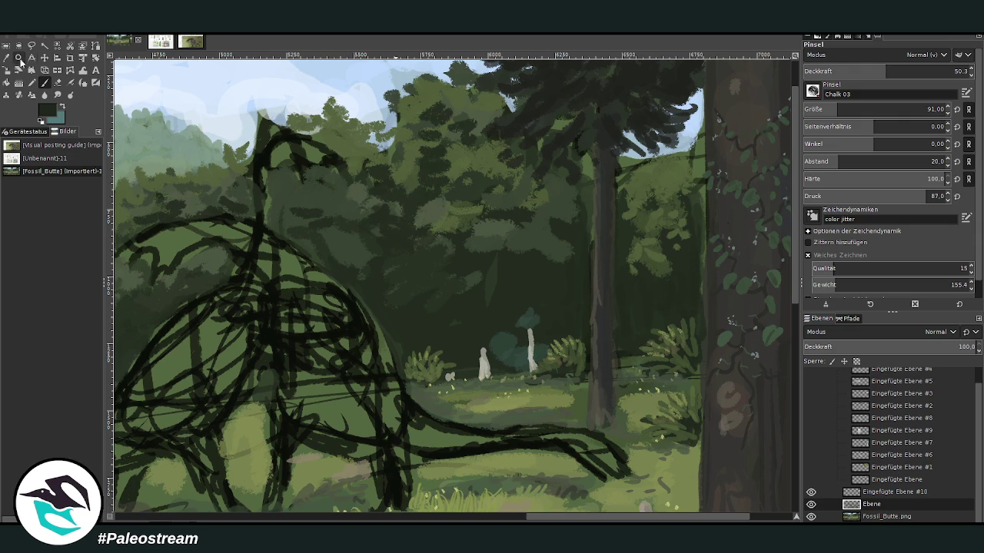
ctrl+click(672, 441)
click(919, 71)
click(826, 109)
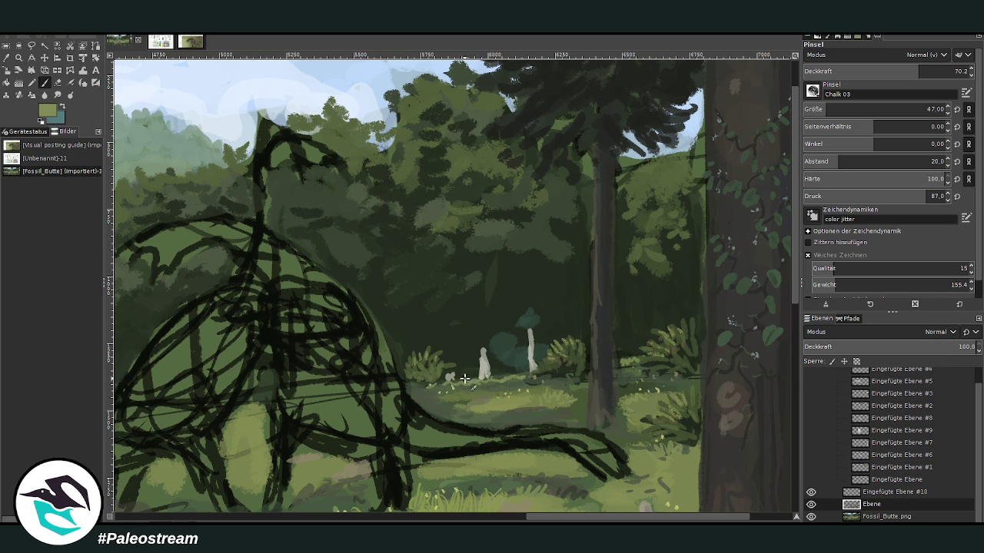
scroll(765, 496, right, 3)
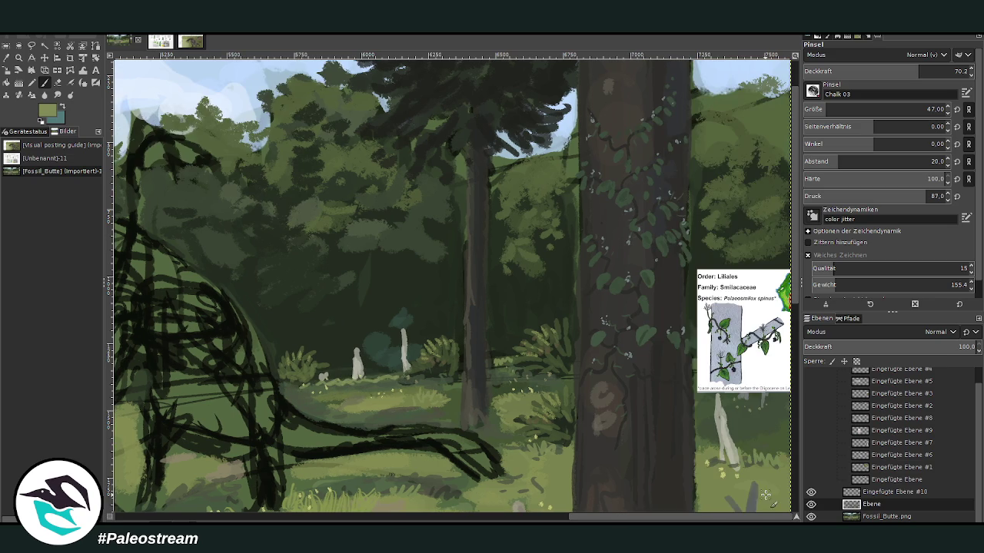
Hide the Eingefügte Ebene #10 reference image and move it into the layer group.
click(810, 494)
drag(884, 494, 879, 474)
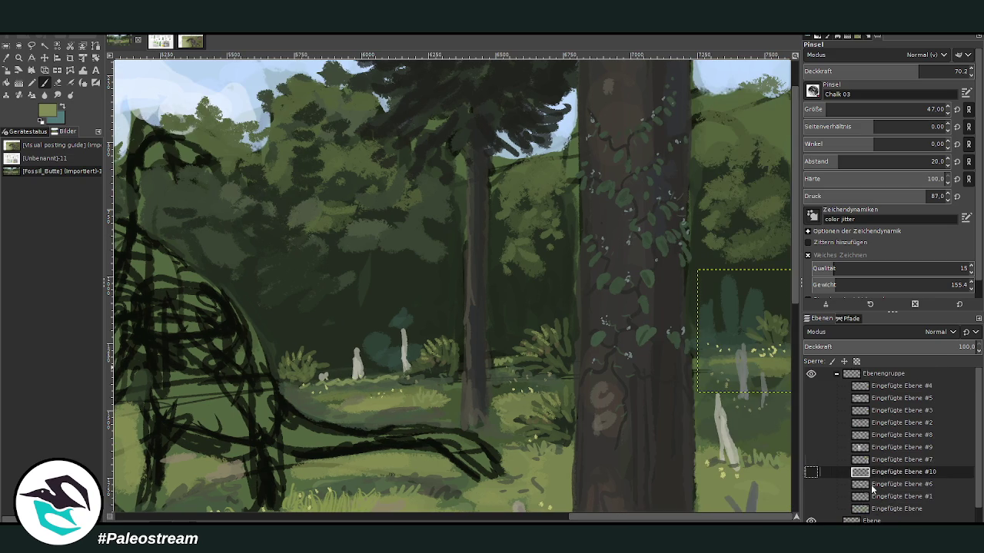
scroll(979, 495, down, 1)
On the Ebene layer, paint light grass blades on the meadow, then lower brush opacity to 50.6.
click(876, 505)
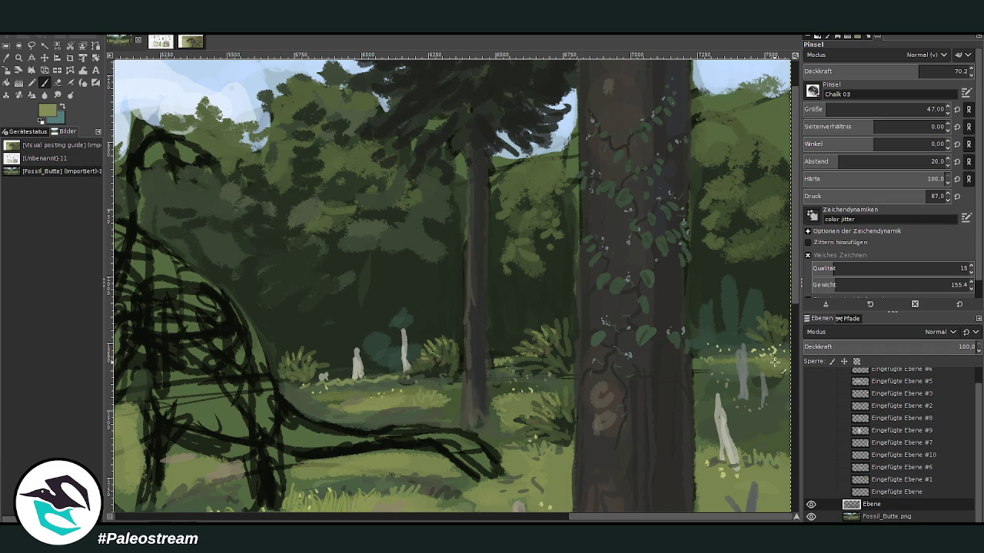
drag(756, 451, 773, 446)
click(554, 520)
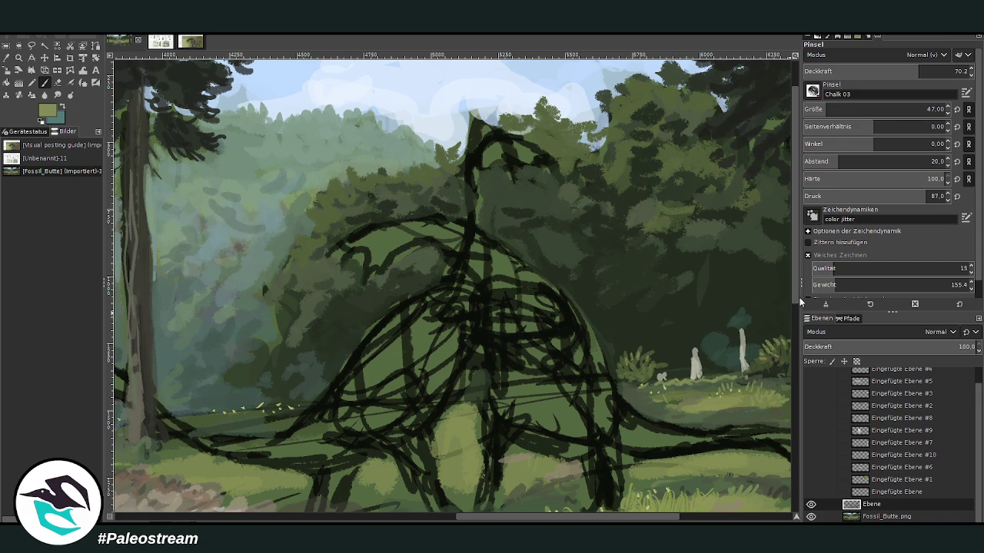
drag(796, 270, 797, 332)
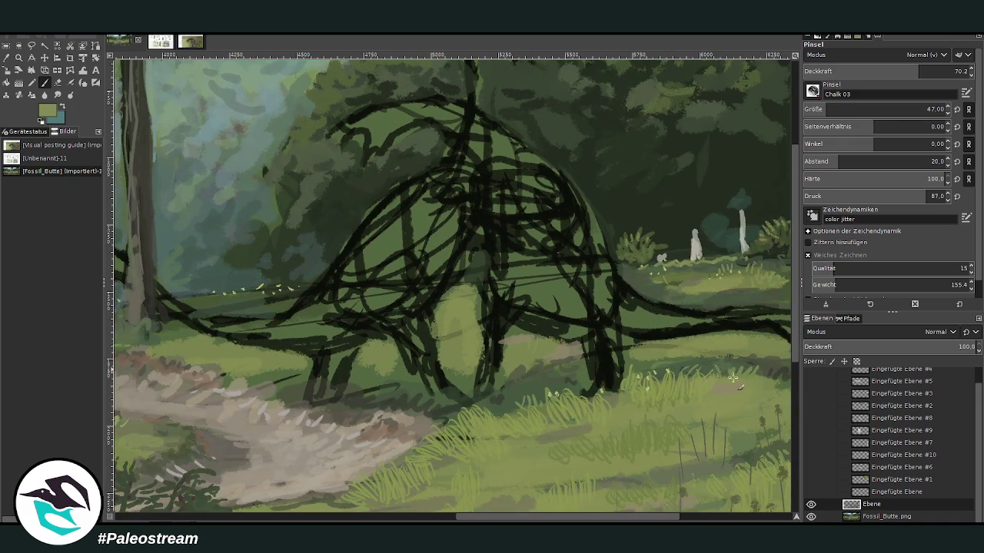
drag(592, 517, 430, 517)
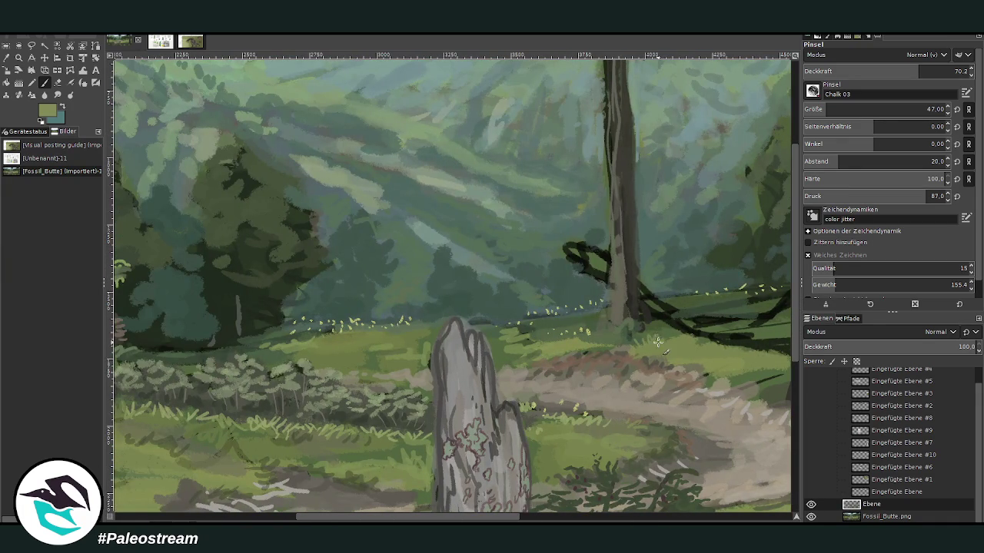
click(887, 71)
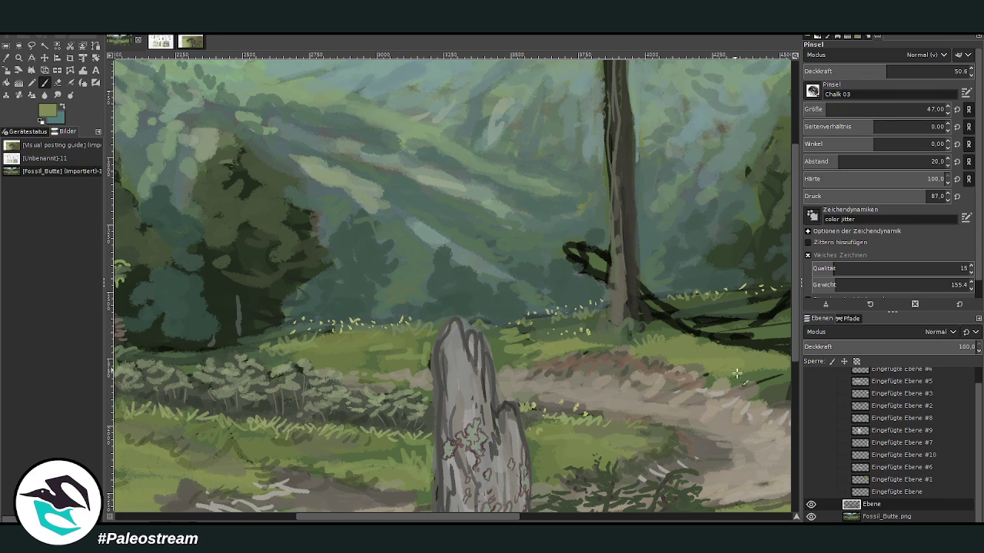
At 75.8 opacity, paint light grass from the path edge toward the trunks and across the lower meadow.
scroll(764, 283, down, 5)
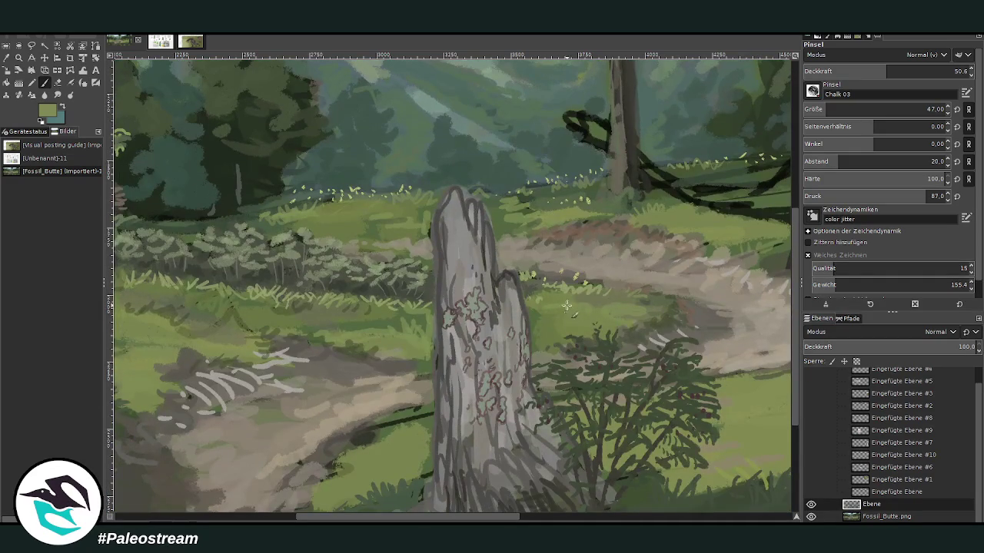
click(540, 518)
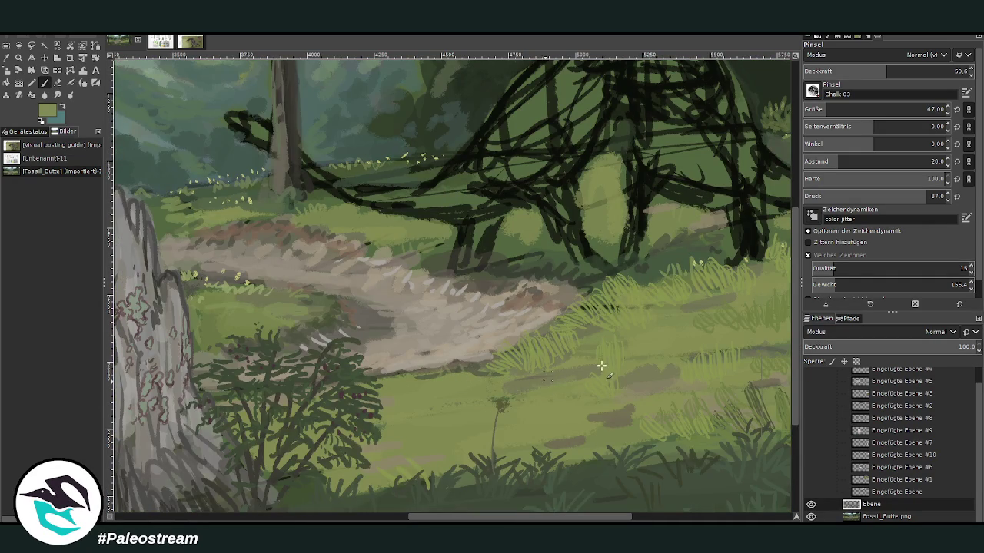
drag(559, 516, 597, 515)
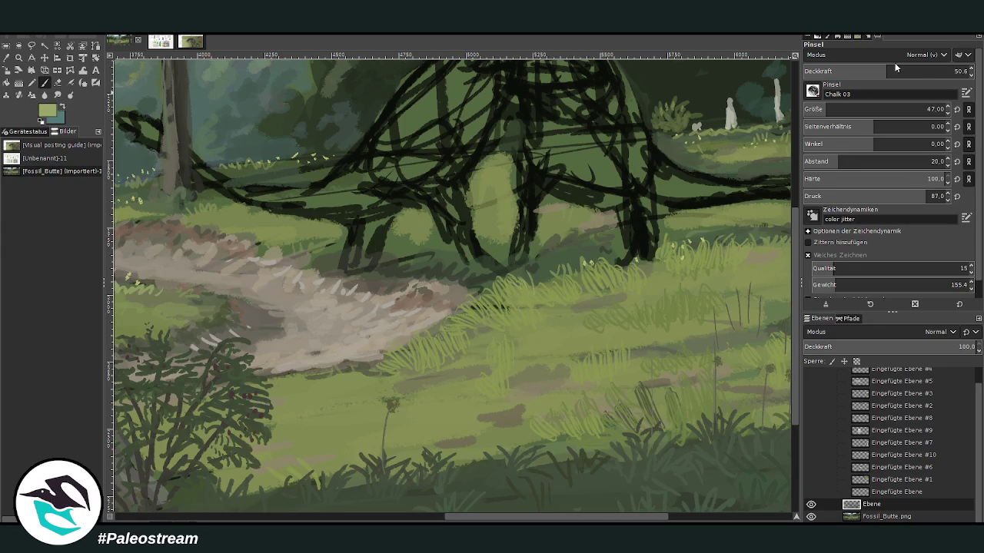
drag(895, 67, 927, 67)
mouse_move(481, 294)
mouse_down()
mouse_move(567, 295)
mouse_move(614, 269)
mouse_move(630, 277)
mouse_move(676, 241)
mouse_move(644, 269)
mouse_up()
mouse_move(507, 296)
mouse_down()
mouse_move(477, 311)
mouse_move(501, 288)
mouse_up()
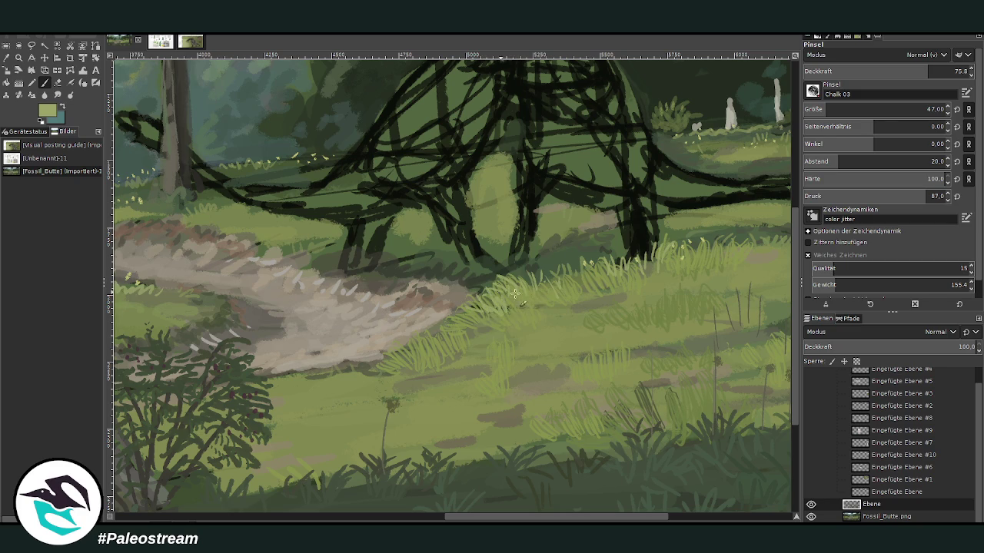
scroll(462, 414, right, 3)
mouse_move(480, 413)
mouse_down()
mouse_move(495, 399)
mouse_move(438, 404)
mouse_move(461, 419)
mouse_move(486, 400)
mouse_move(561, 388)
mouse_move(566, 337)
mouse_up()
Add grass strokes beside the pale stump, bush, tree trunk and the meadow's right edge.
scroll(757, 480, right, 8)
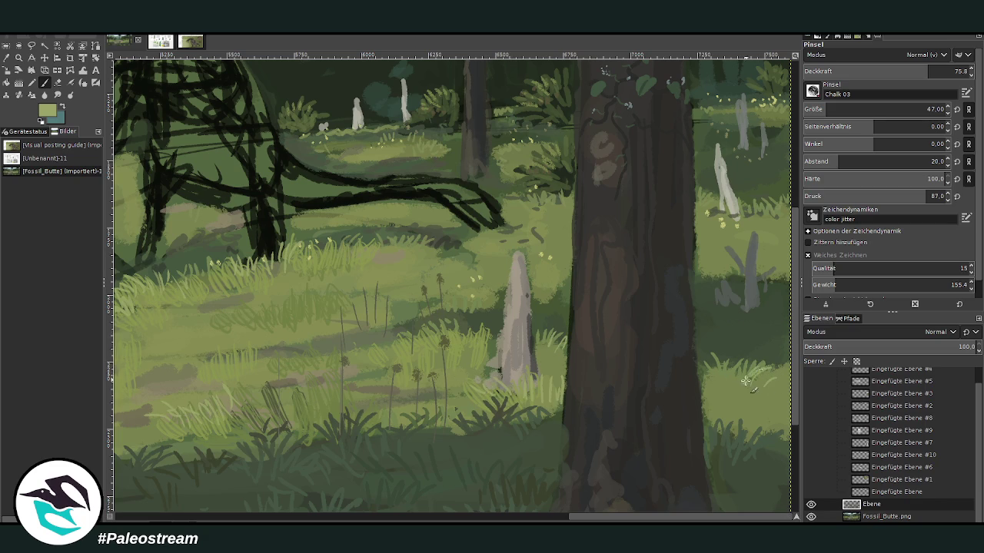
mouse_move(767, 226)
mouse_down()
mouse_move(760, 208)
mouse_move(789, 126)
mouse_up()
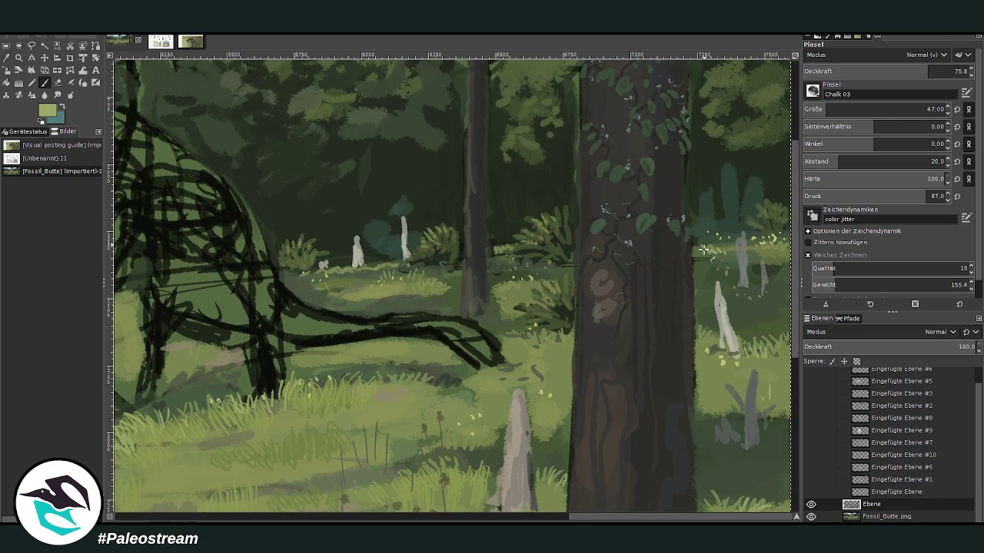
drag(508, 293, 513, 285)
mouse_move(547, 348)
mouse_down()
mouse_move(567, 353)
mouse_move(517, 341)
mouse_up()
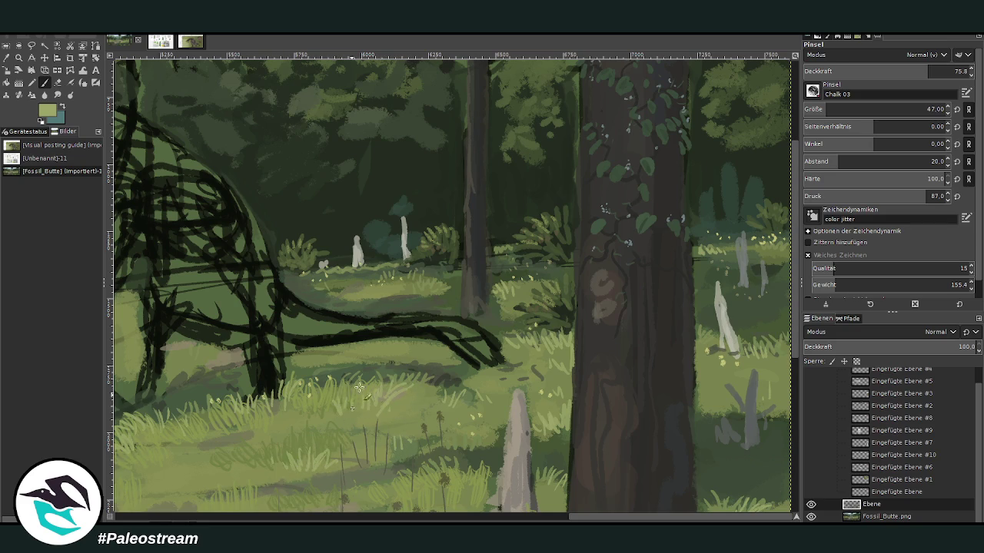
drag(399, 285, 297, 297)
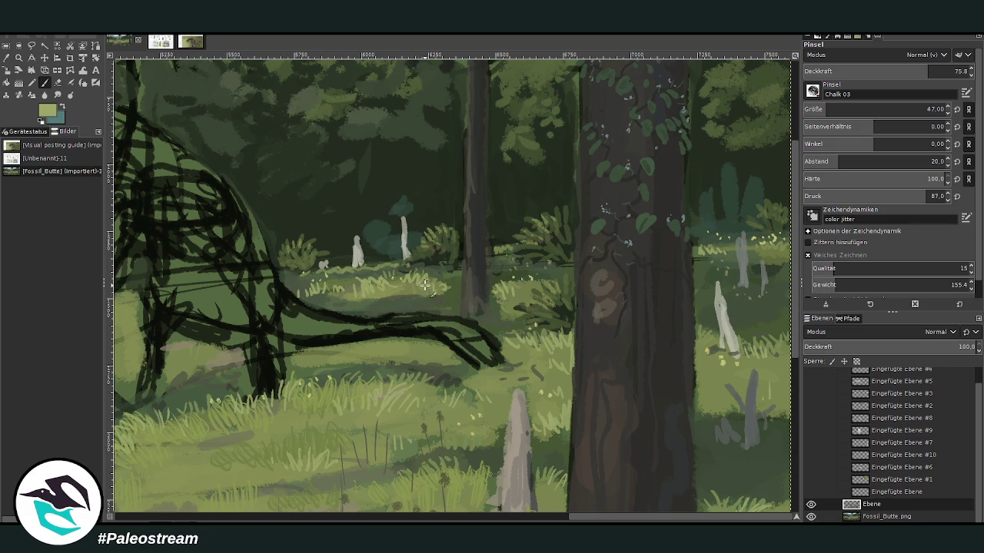
drag(523, 283, 524, 288)
drag(736, 260, 783, 265)
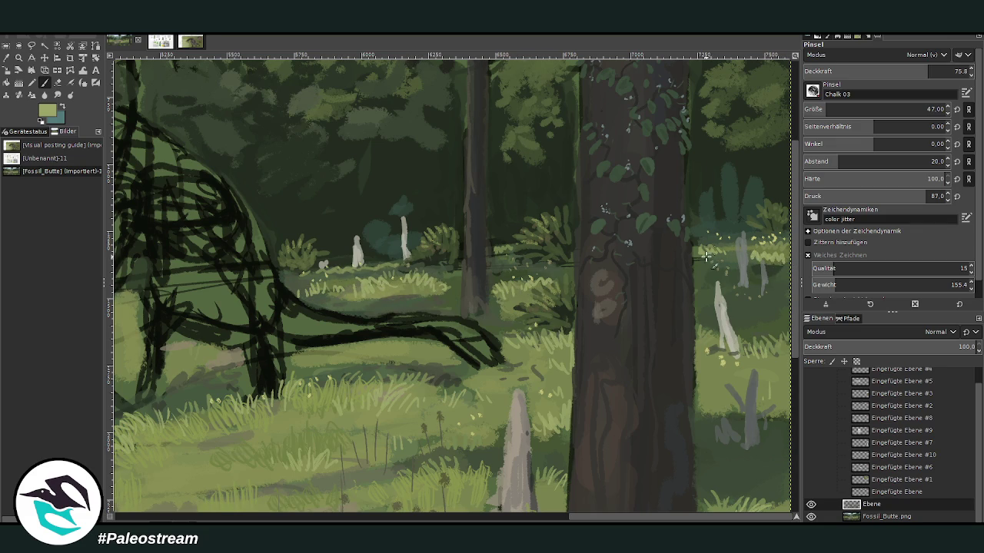
Zoom out and frame the whole painting with the Zoom tool.
scroll(643, 255, down, 3)
scroll(642, 255, down, 1)
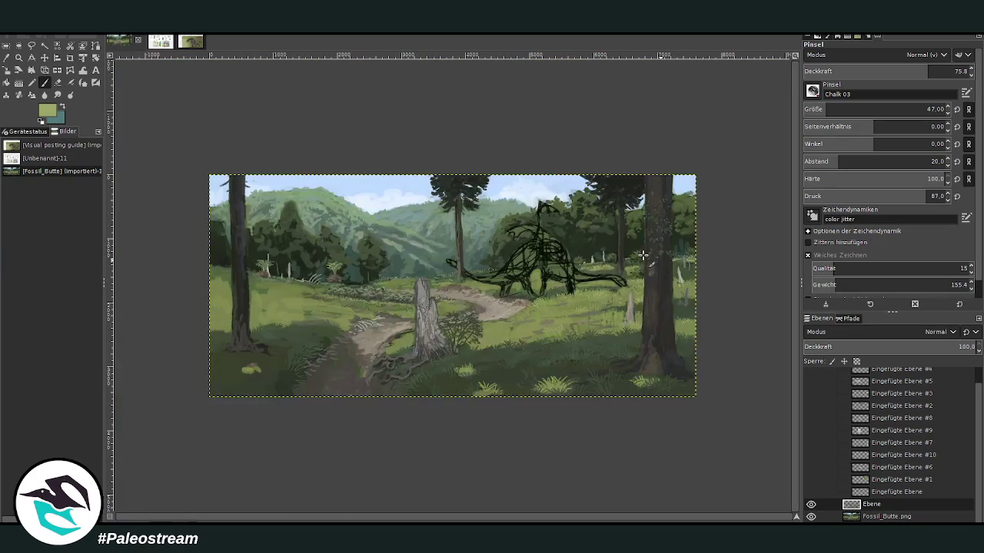
click(19, 57)
drag(200, 162, 698, 421)
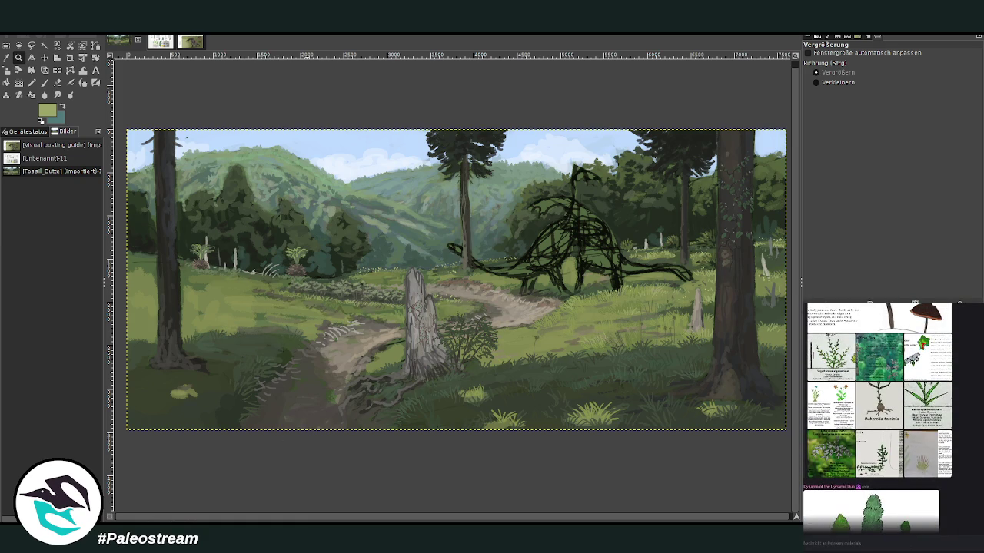
click(824, 452)
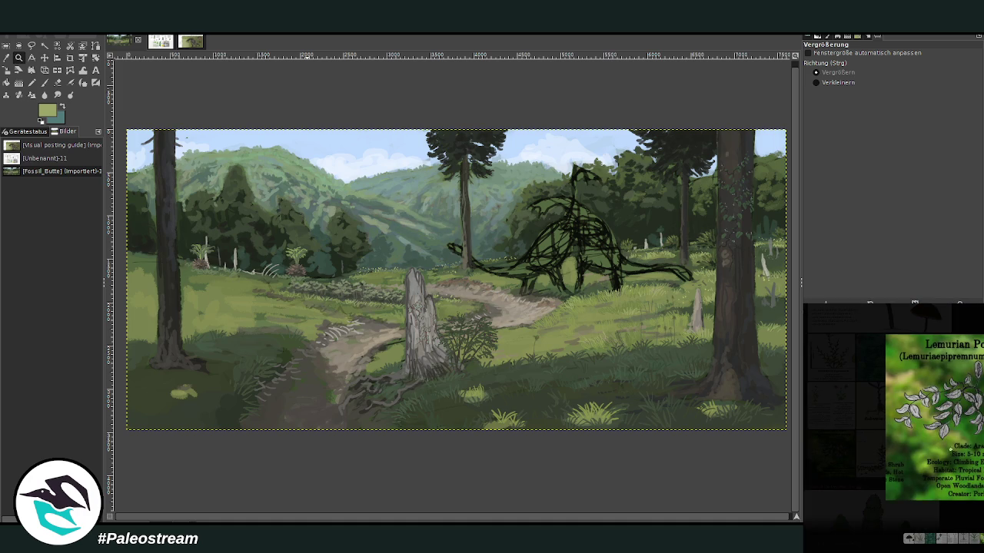
right_click(957, 445)
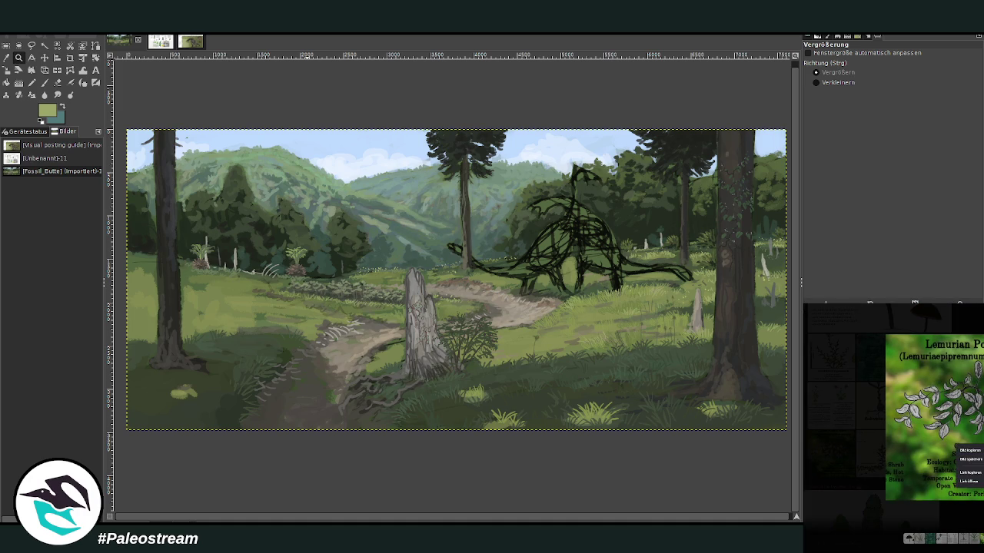
key(Escape)
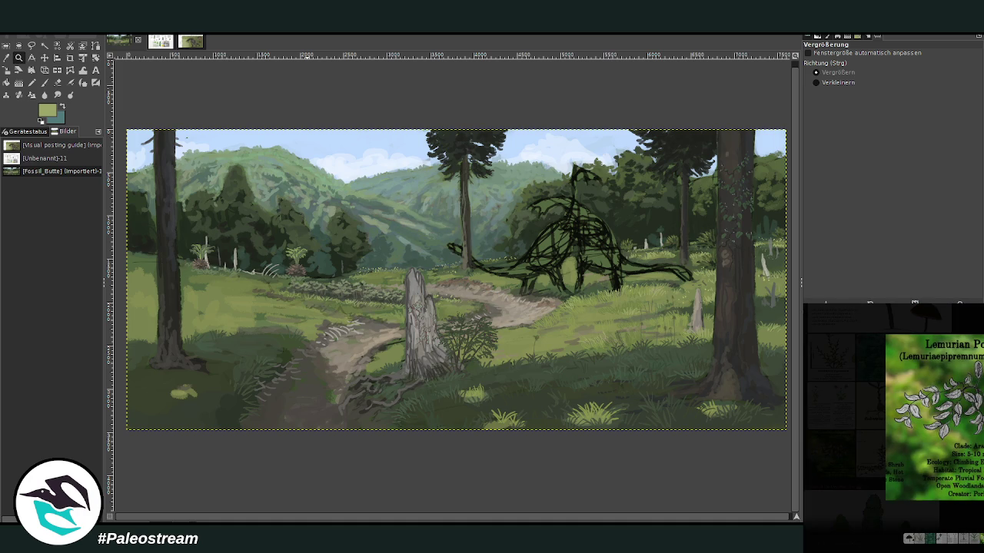
key(Escape)
scroll(892, 419, up, 2)
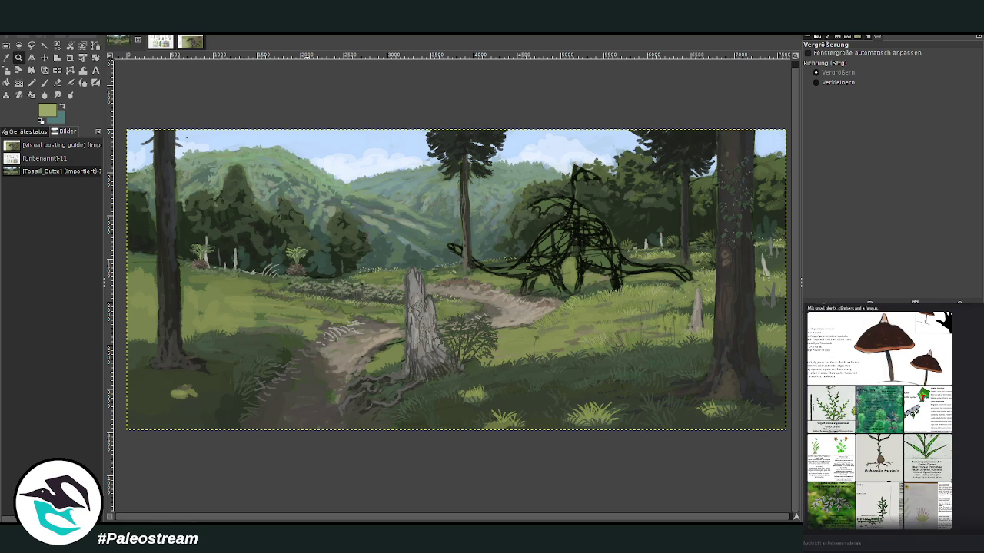
click(870, 420)
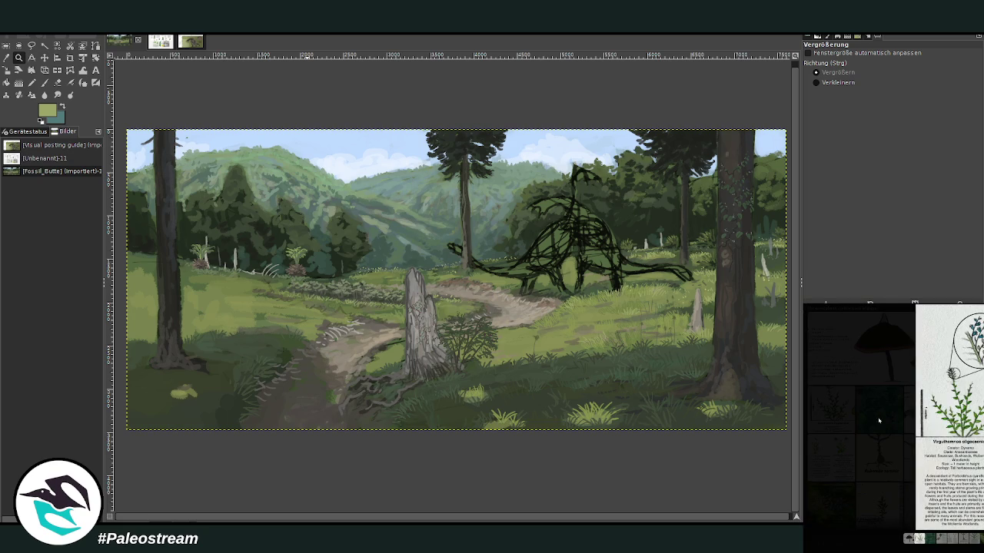
key(Escape)
scroll(891, 418, up, 1)
click(925, 451)
key(Escape)
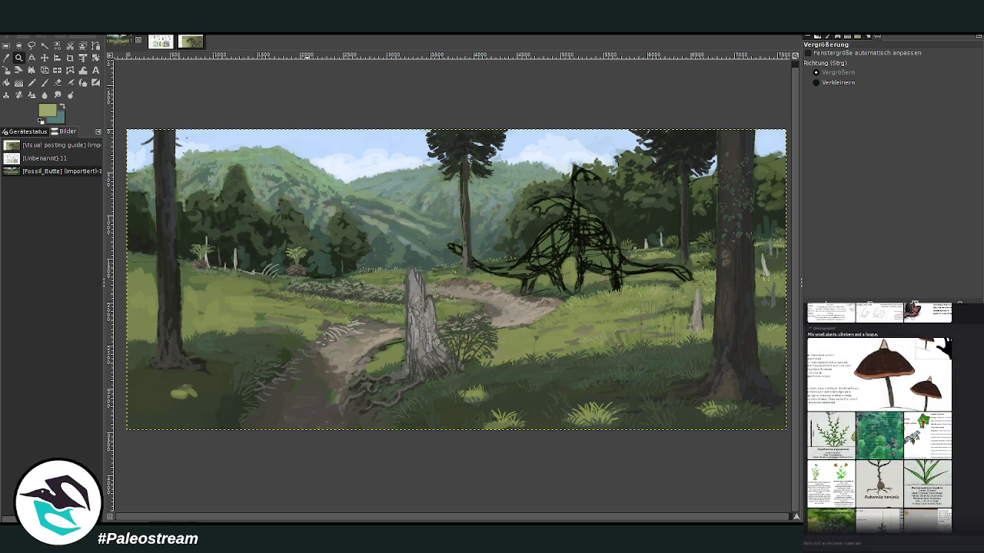
scroll(879, 417, up, 2)
scroll(879, 418, up, 3)
scroll(880, 417, up, 2)
scroll(879, 418, up, 2)
scroll(879, 417, up, 2)
scroll(879, 417, up, 2)
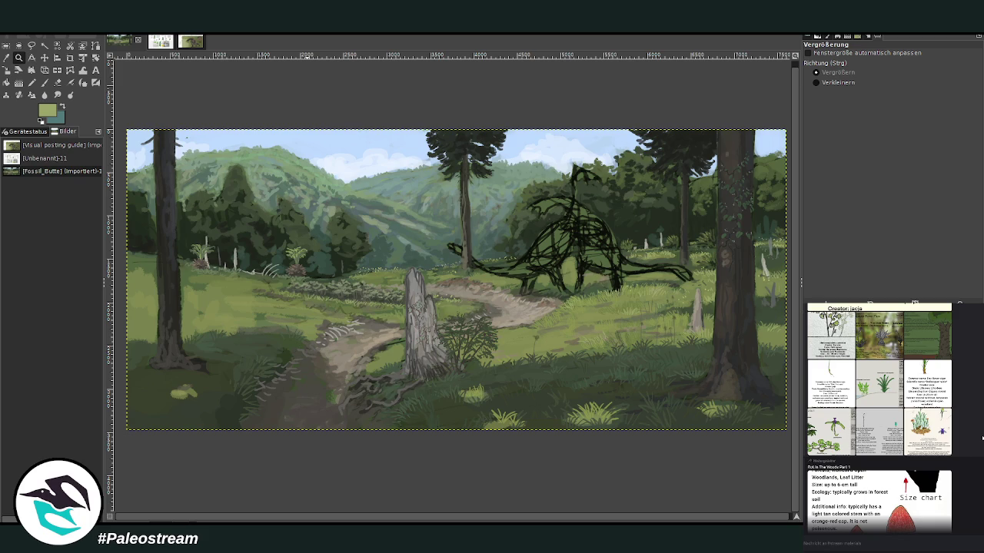
scroll(880, 417, up, 1)
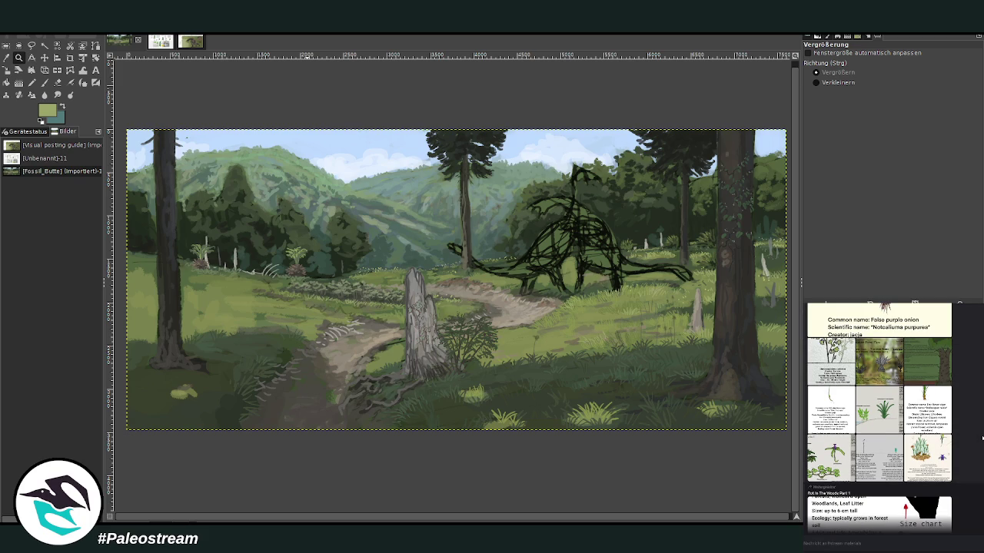
scroll(886, 415, up, 4)
click(886, 413)
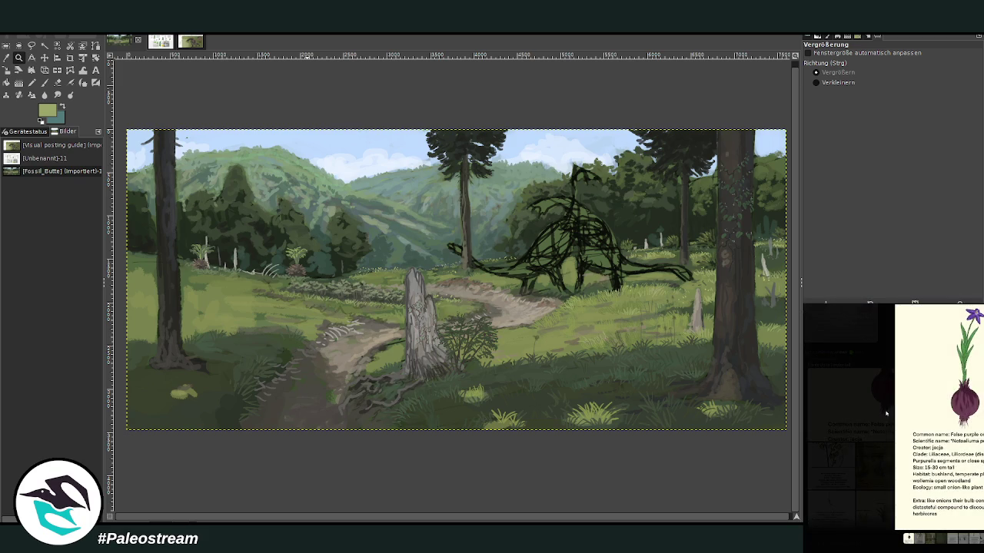
key(Escape)
scroll(879, 415, down, 1)
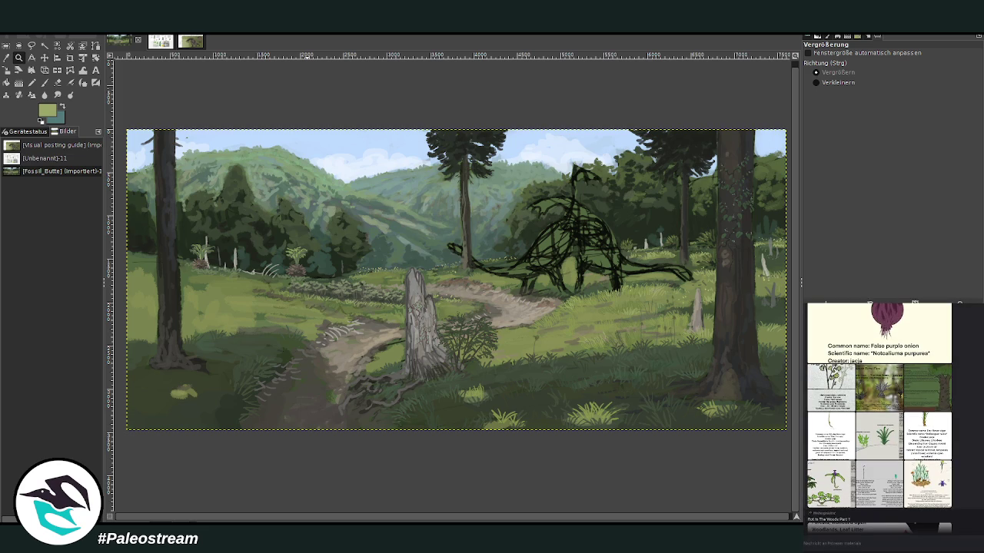
click(940, 434)
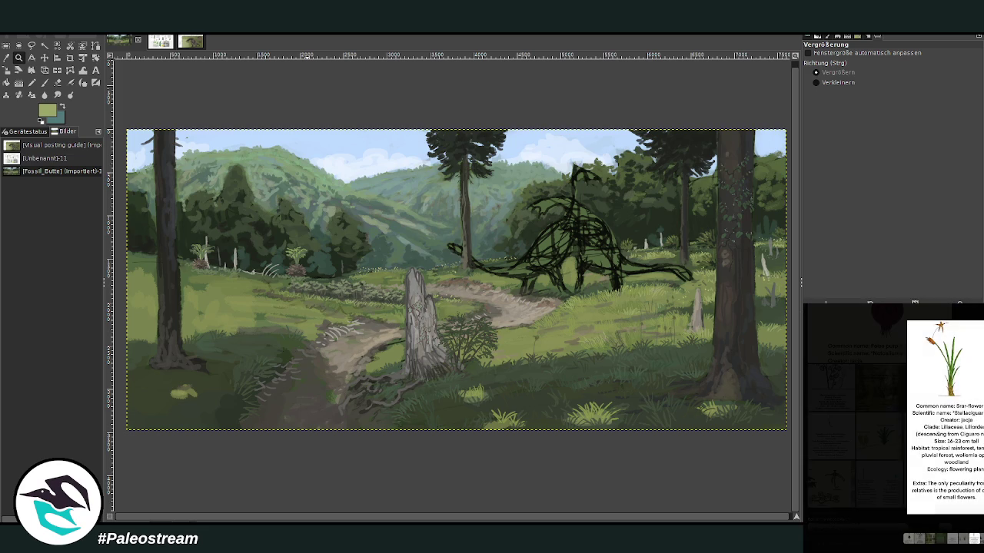
key(Escape)
scroll(879, 415, down, 1)
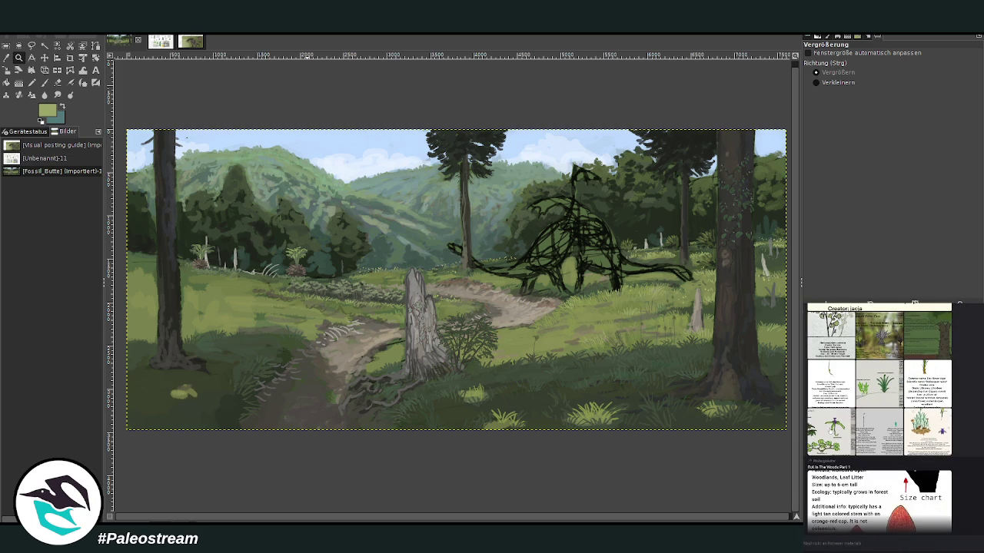
click(831, 432)
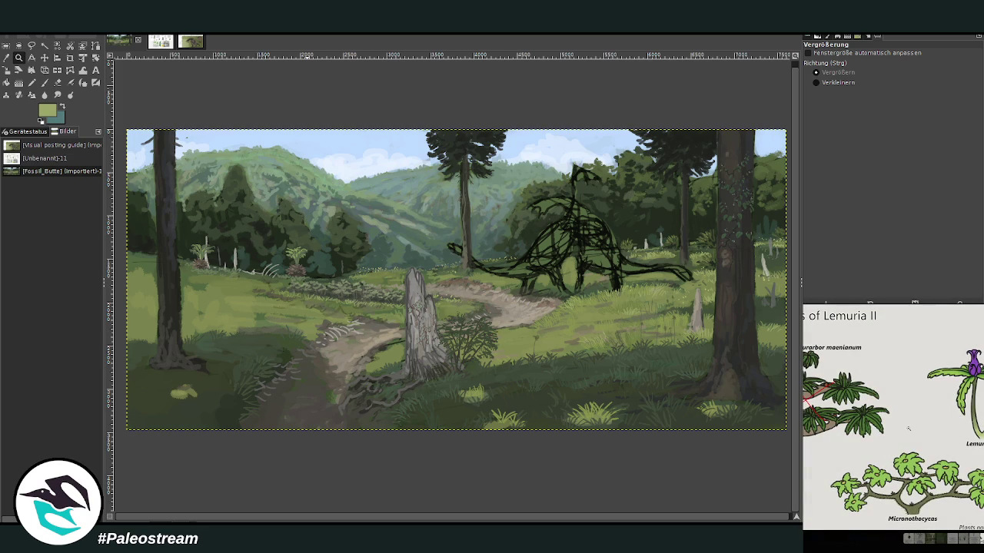
key(Escape)
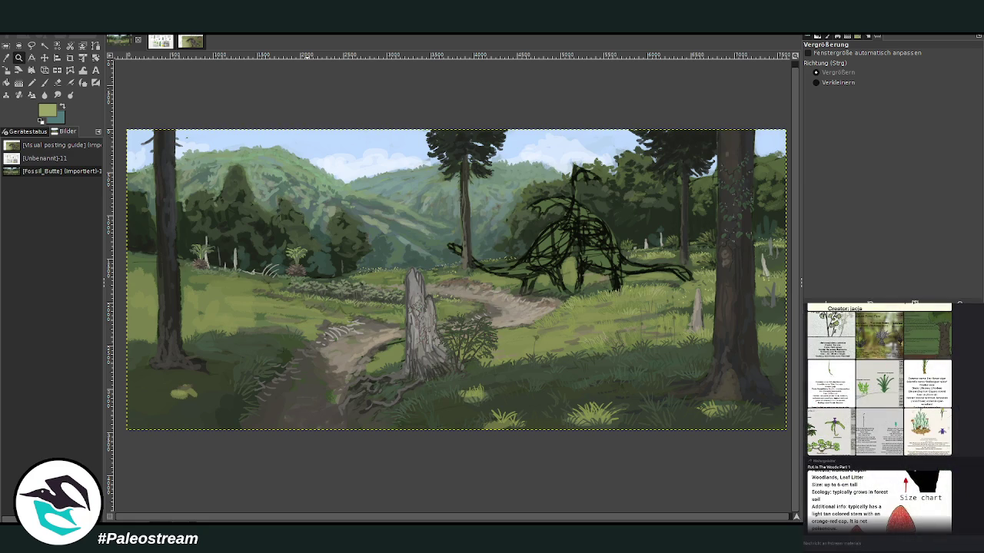
scroll(877, 417, up, 5)
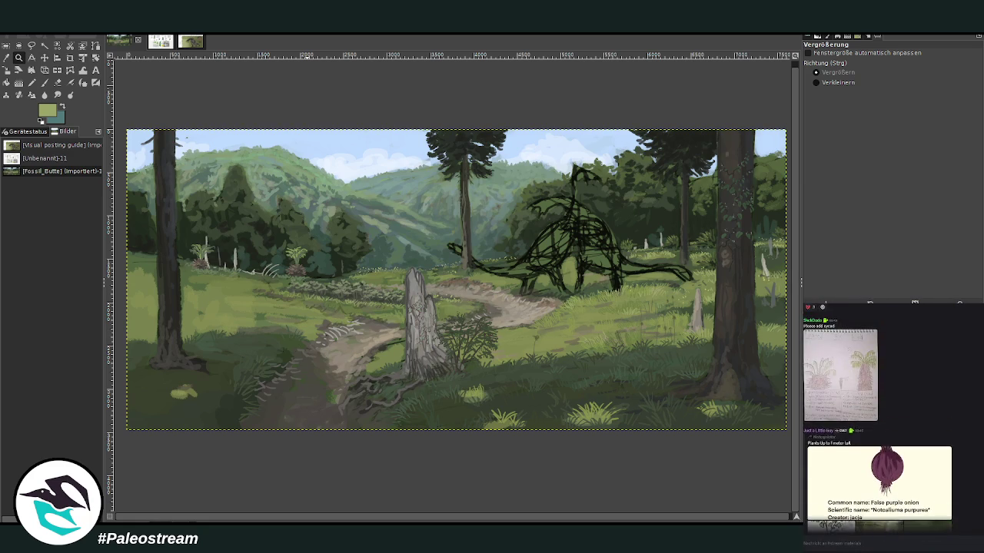
scroll(878, 418, up, 3)
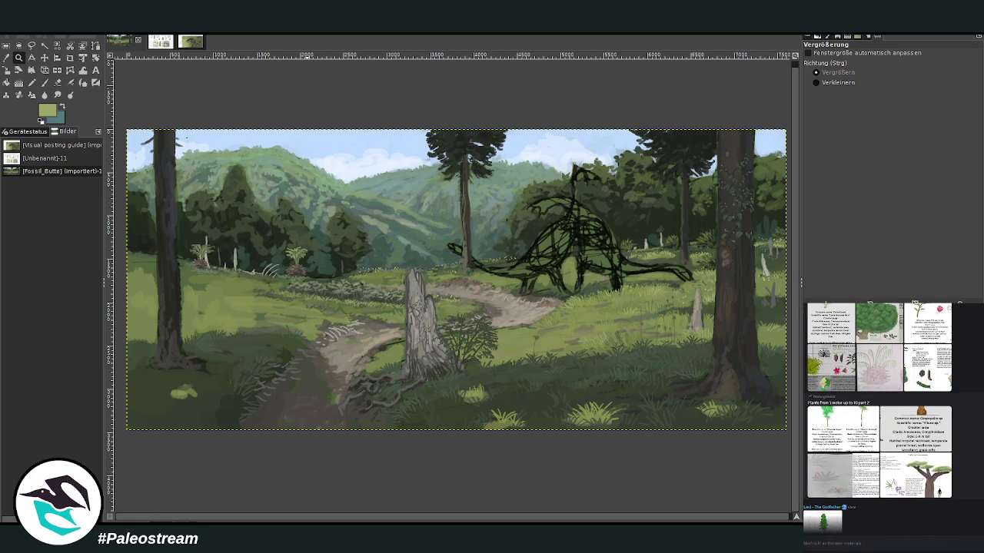
click(860, 440)
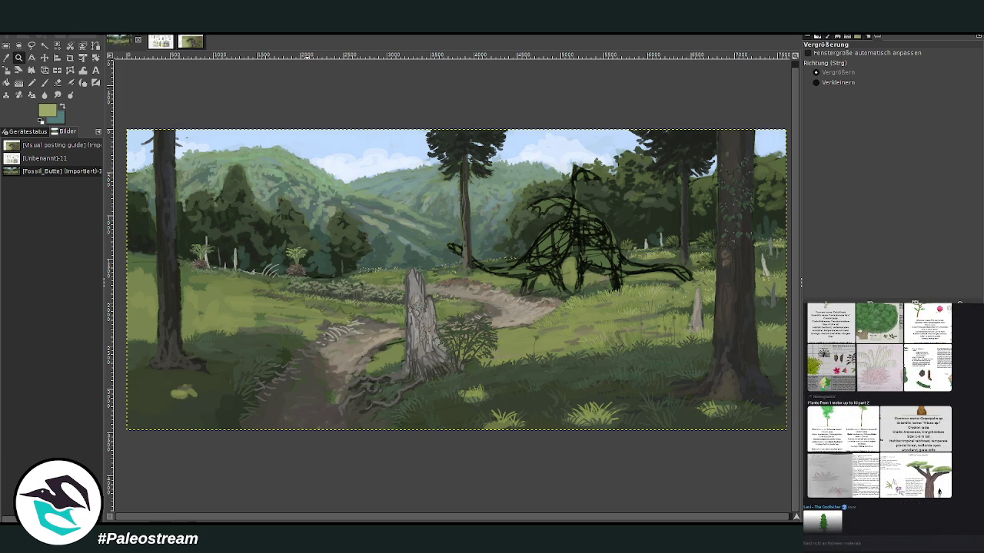
key(p)
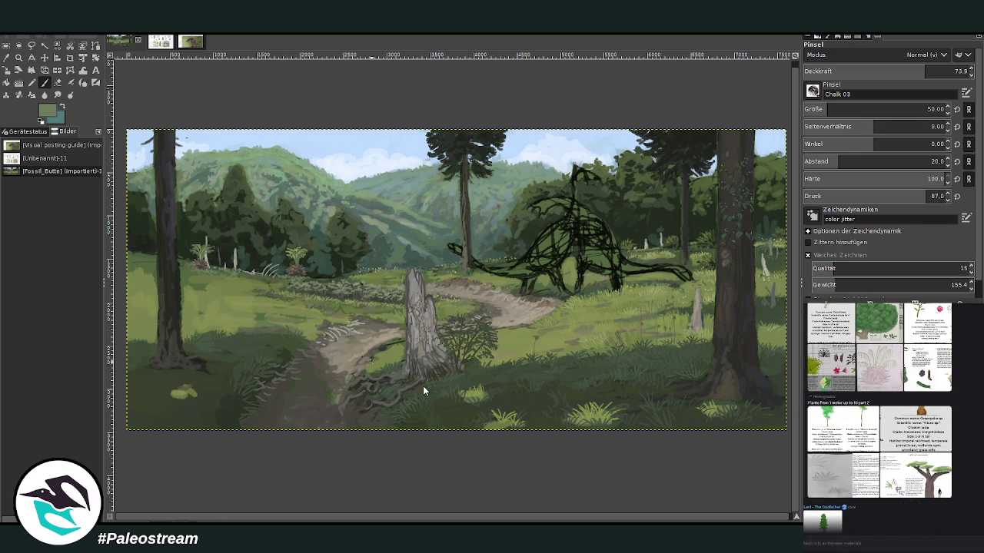
Paste the reference sheet and crop it to the Citracina kingen card alone.
key(ctrl+v)
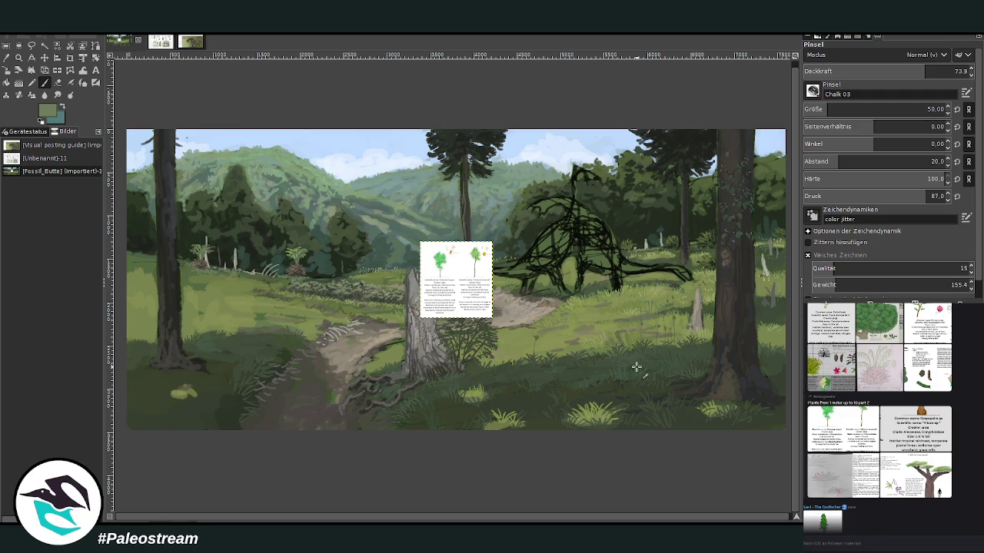
click(18, 70)
click(18, 57)
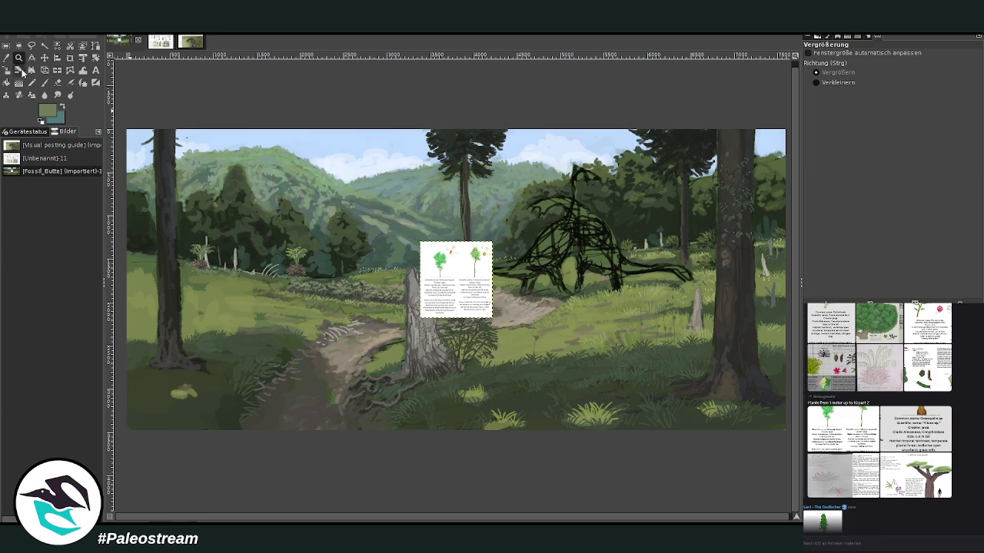
drag(406, 210, 485, 324)
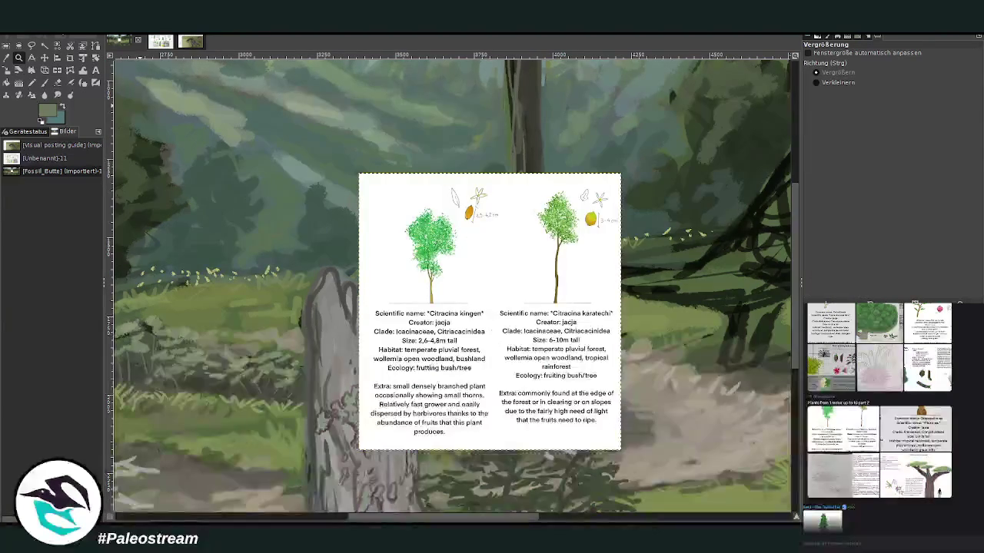
click(70, 58)
mouse_move(358, 173)
mouse_down()
mouse_move(500, 476)
mouse_move(498, 450)
mouse_up()
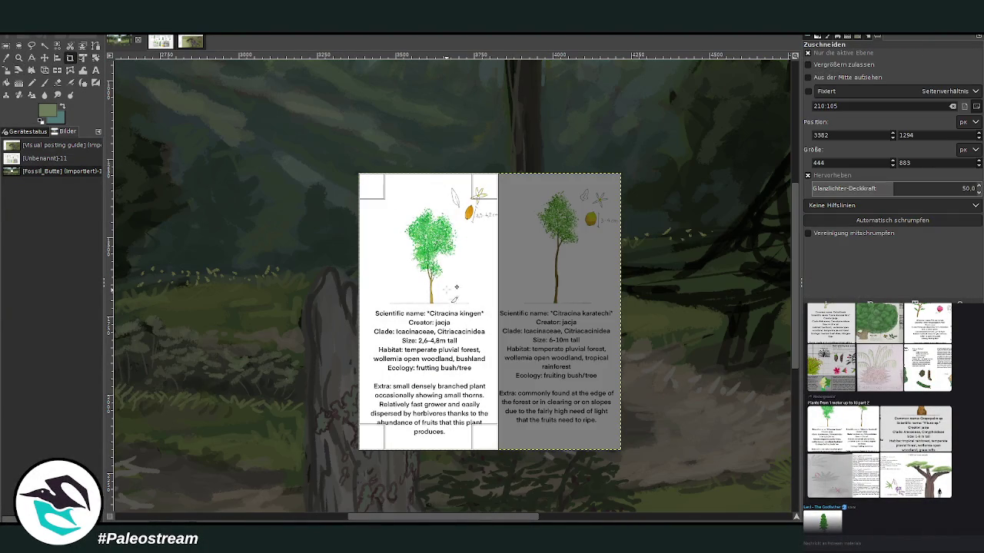
key(Return)
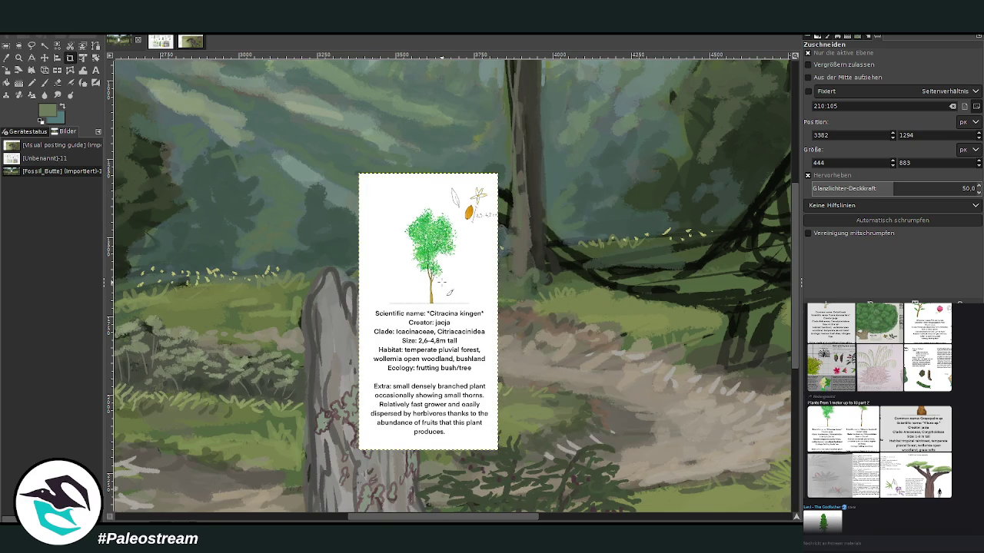
Move the Citracina kingen card toward the centre of the canvas above the bushes.
key(z)
drag(395, 517, 292, 516)
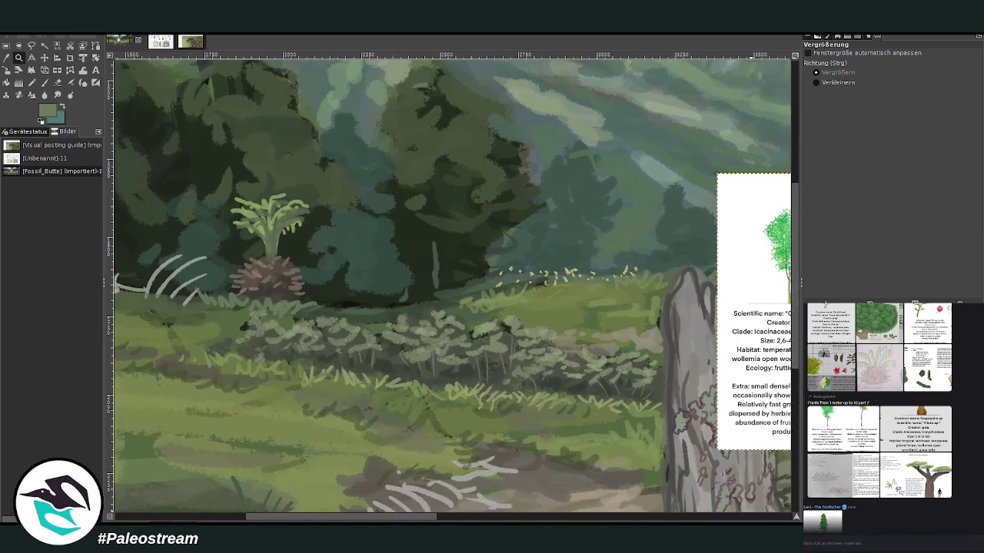
key(m)
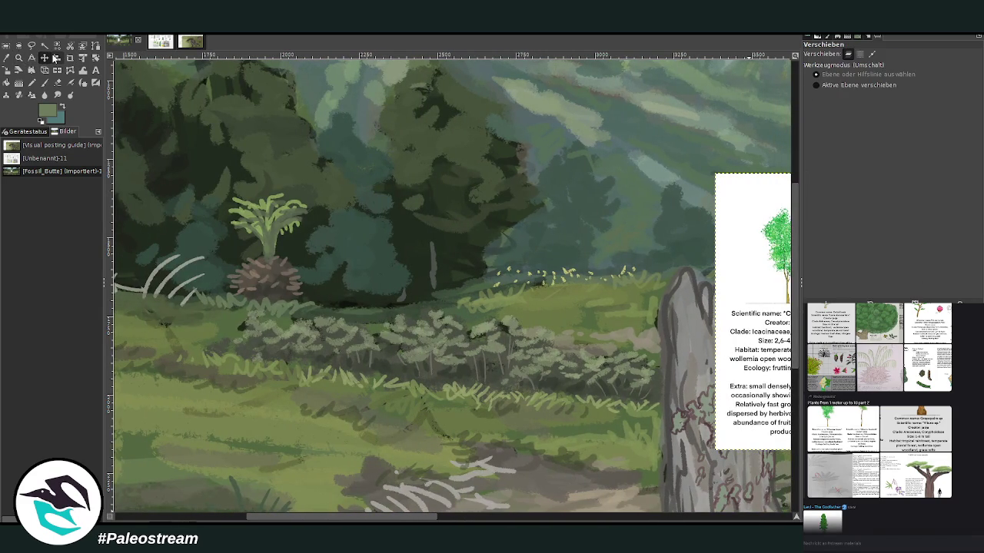
drag(742, 366, 512, 348)
drag(796, 345, 795, 323)
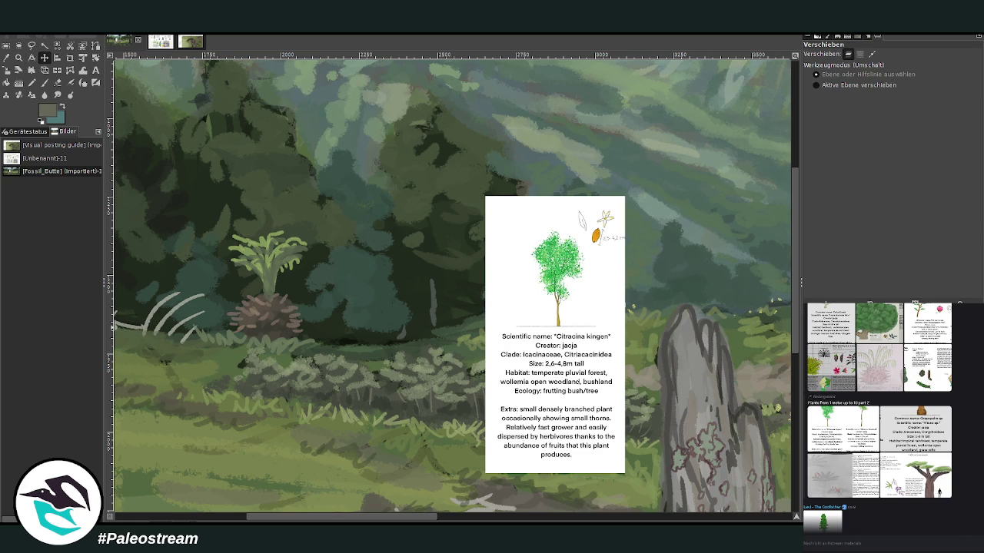
click(44, 82)
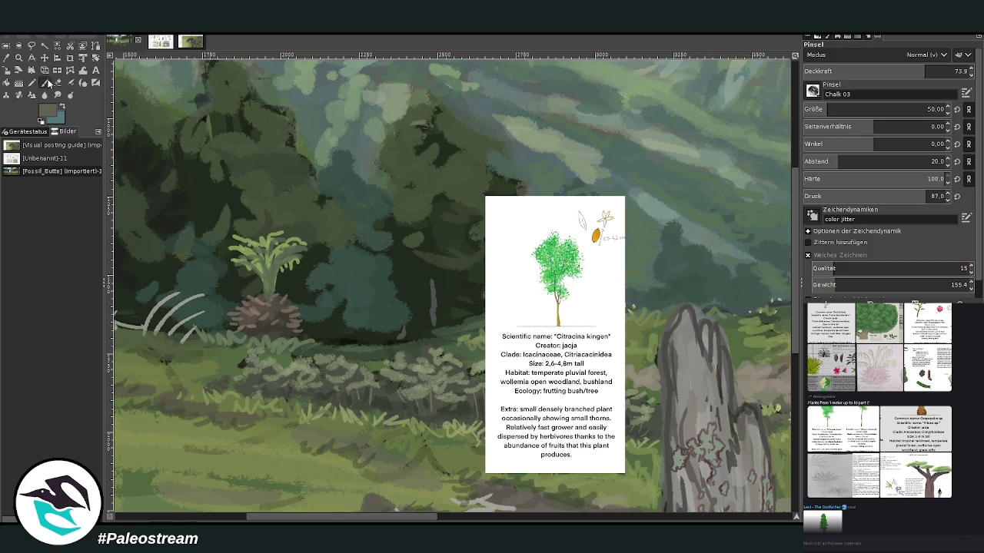
Paint thin sapling trunks with forked branches and stems at 81.1 opacity, then enlarge the brush to 74.
drag(412, 335, 416, 278)
click(913, 68)
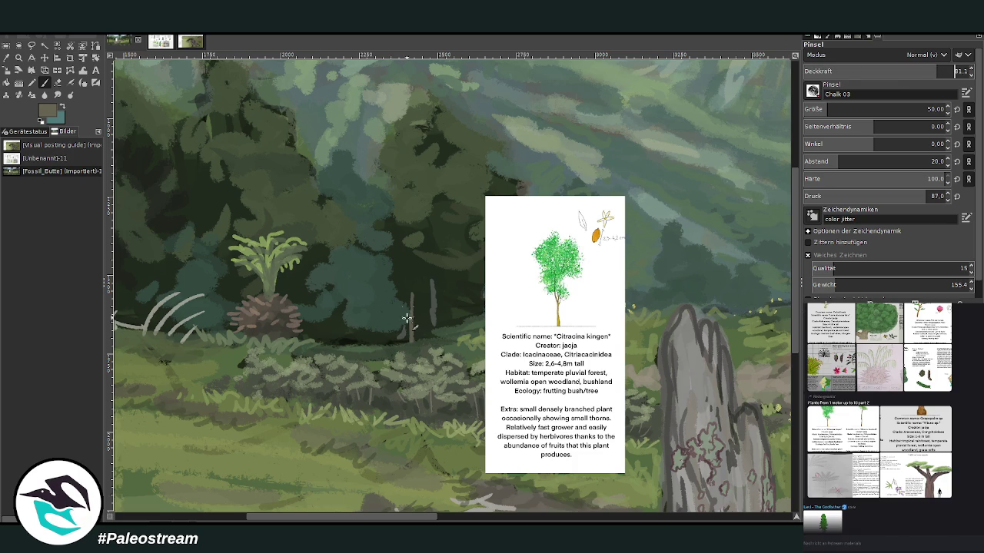
drag(414, 292, 412, 229)
drag(420, 266, 422, 215)
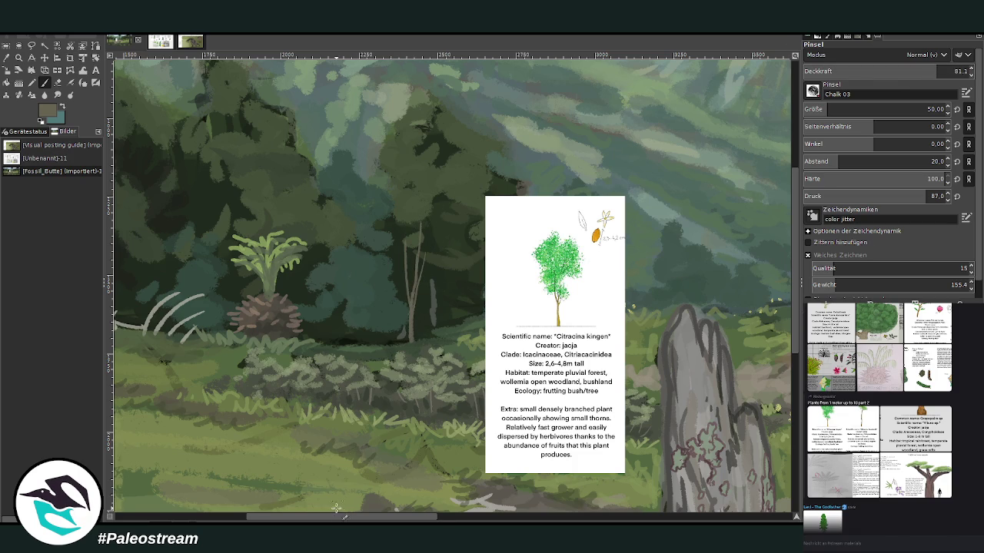
drag(336, 518, 281, 517)
drag(322, 331, 322, 230)
drag(315, 301, 314, 250)
mouse_move(562, 348)
mouse_down()
mouse_move(564, 276)
mouse_move(574, 291)
mouse_up()
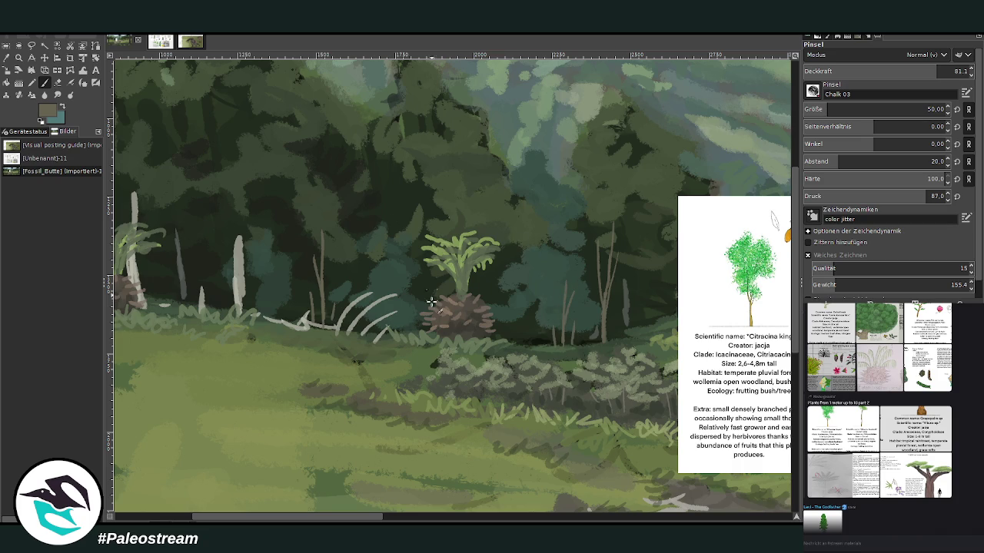
drag(371, 518, 399, 493)
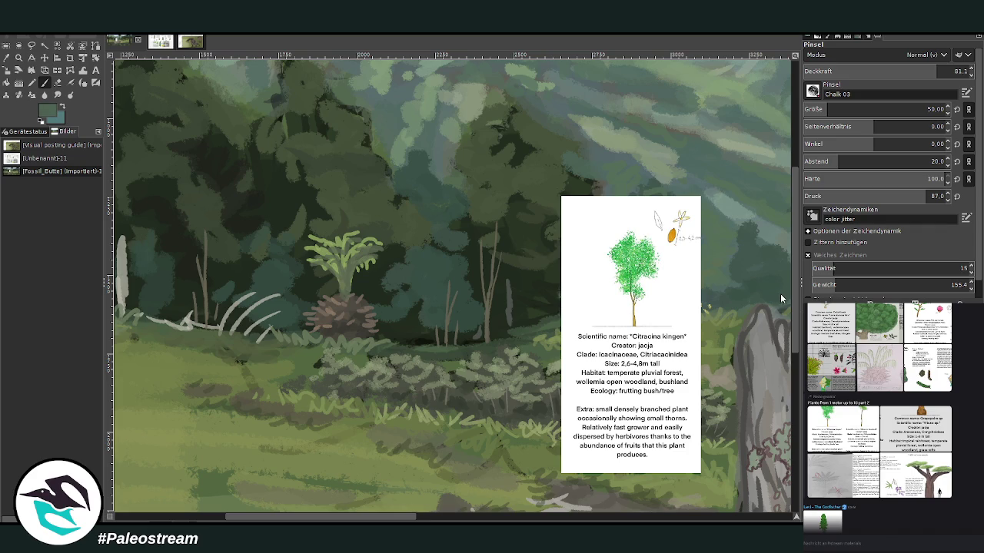
key(bracketright)
key(bracketright)
key(bracketright)
With the Texture Hose 01 brush, paint light-green crowns on the thin trees and a teal background bush.
key(1)
drag(481, 265, 502, 229)
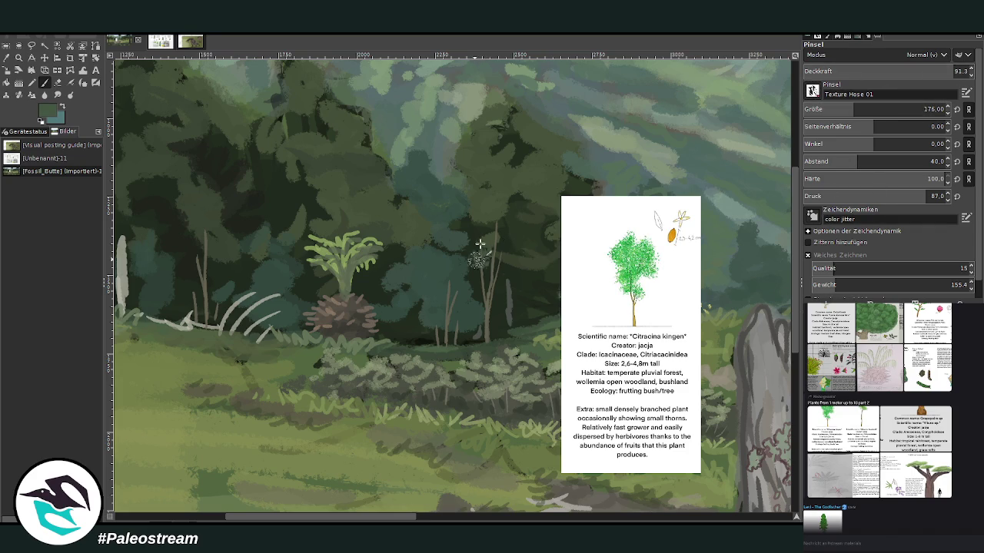
key(2)
drag(499, 269, 500, 223)
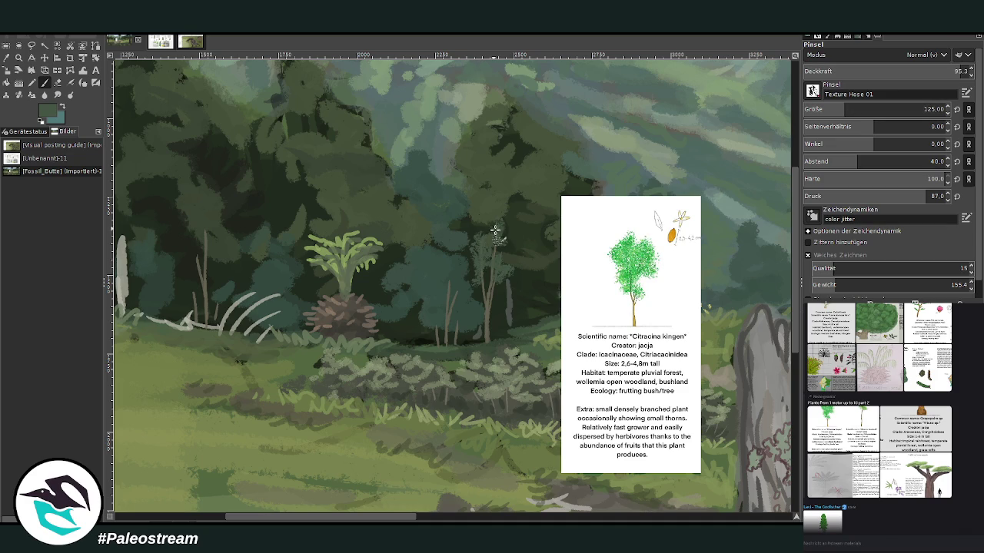
mouse_move(452, 286)
mouse_down()
mouse_move(451, 295)
mouse_move(450, 272)
mouse_move(435, 285)
mouse_up()
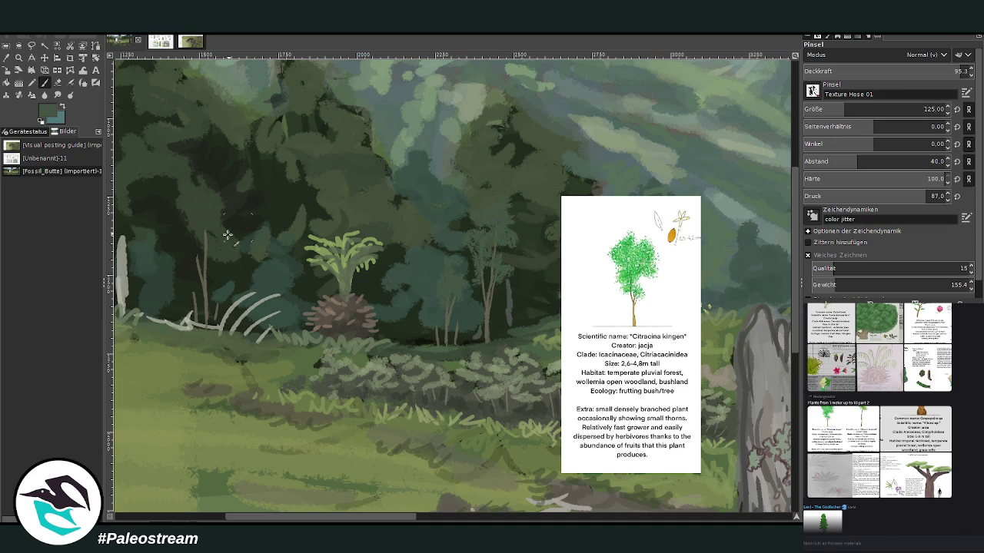
mouse_move(199, 239)
mouse_down()
mouse_move(202, 223)
mouse_move(212, 231)
mouse_move(203, 210)
mouse_up()
Pick a lighter green and thicken the crowns at 76.7, then 62.7 opacity, and zoom out.
ctrl+click(778, 285)
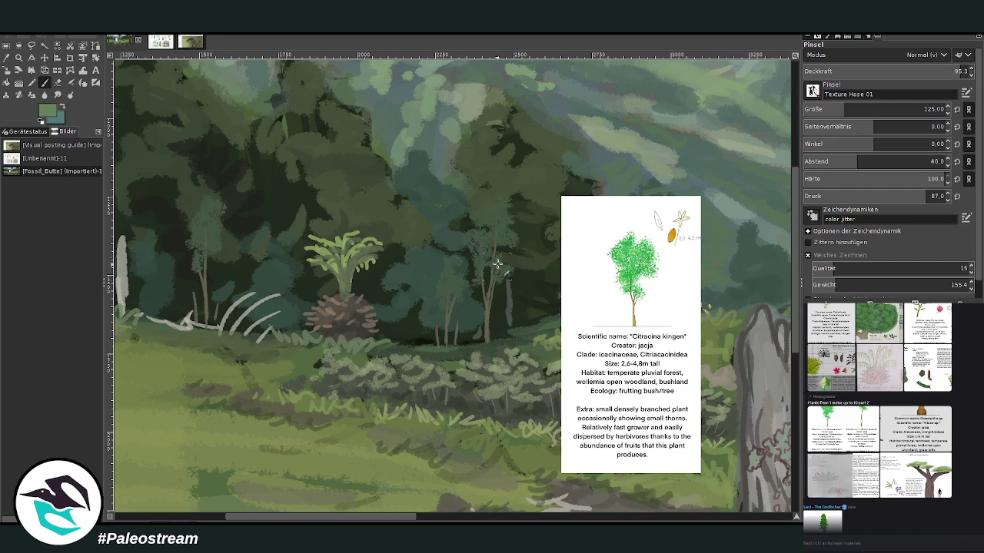
click(932, 70)
drag(469, 241, 496, 196)
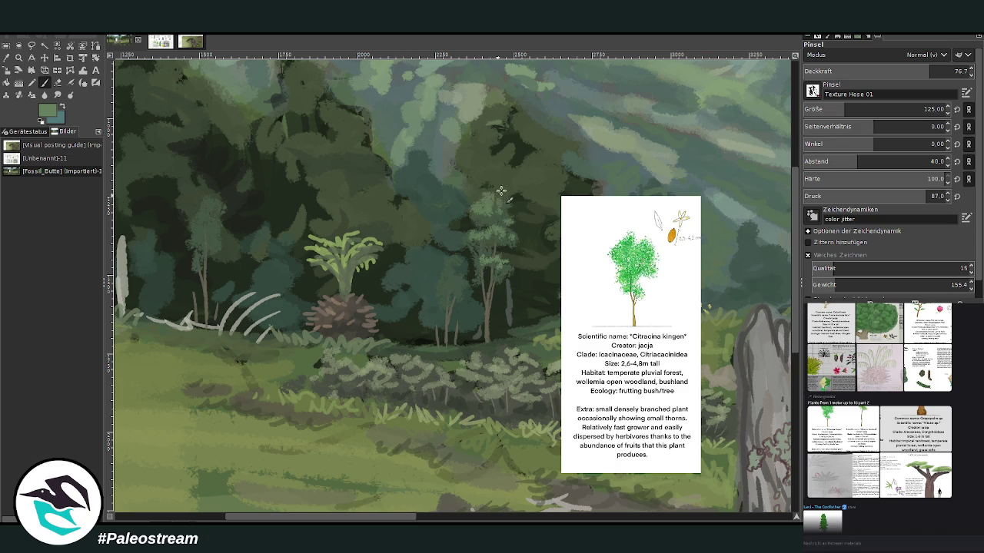
drag(447, 289, 446, 292)
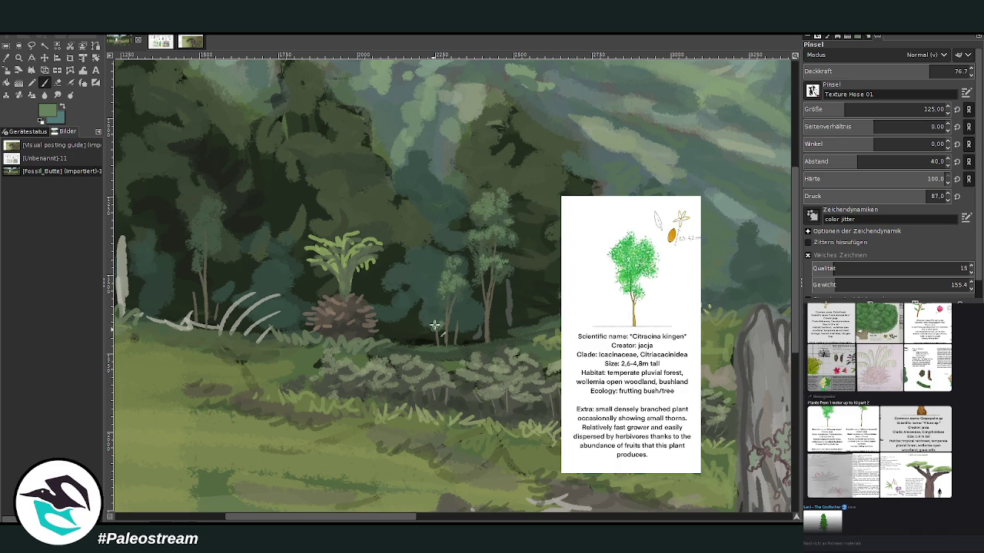
drag(391, 517, 356, 517)
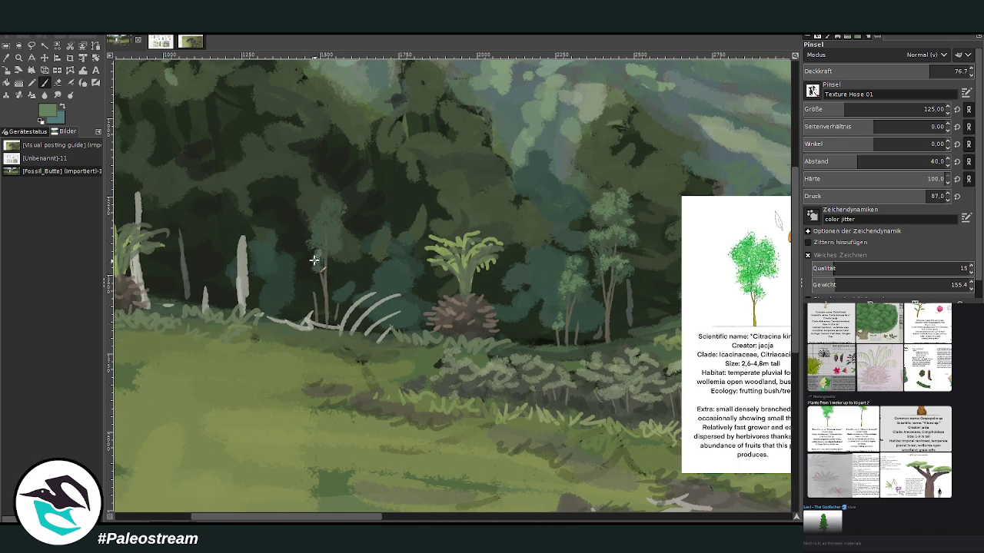
click(905, 70)
drag(336, 220, 334, 209)
drag(609, 245, 604, 232)
key(minus)
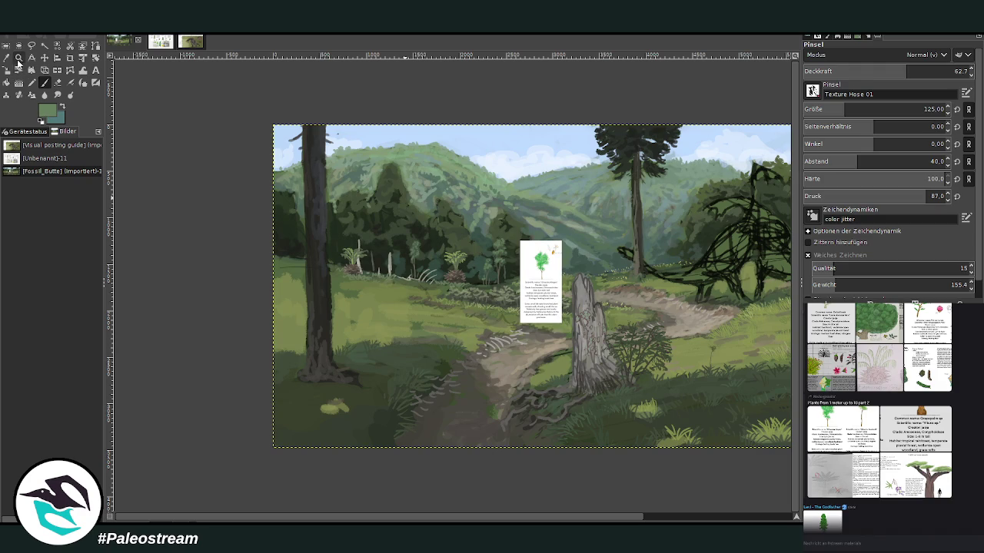
Zoom in close on the new small trees and the Citracina kingen card, then select the Color Picker.
click(19, 57)
drag(371, 172, 587, 322)
drag(298, 149, 620, 448)
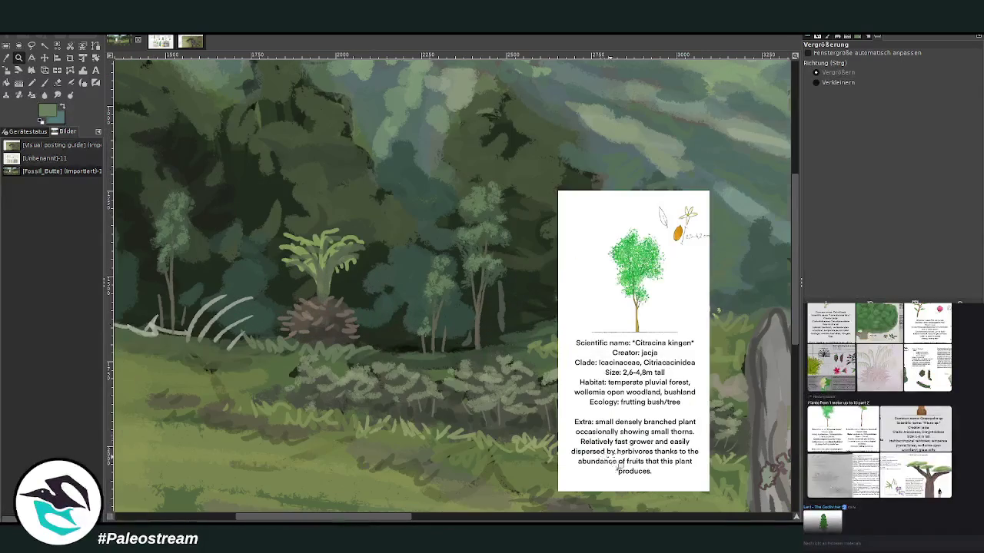
click(6, 58)
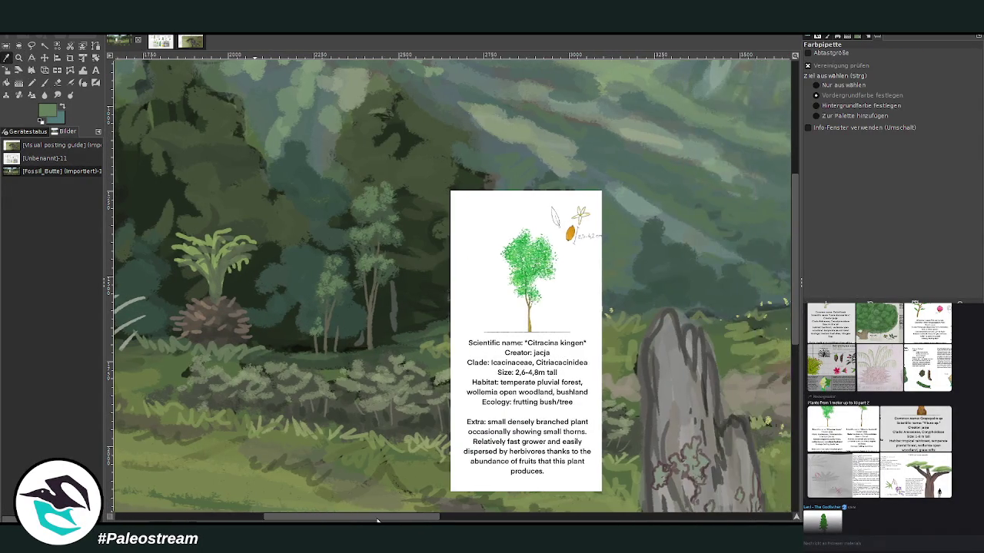
drag(354, 520, 356, 519)
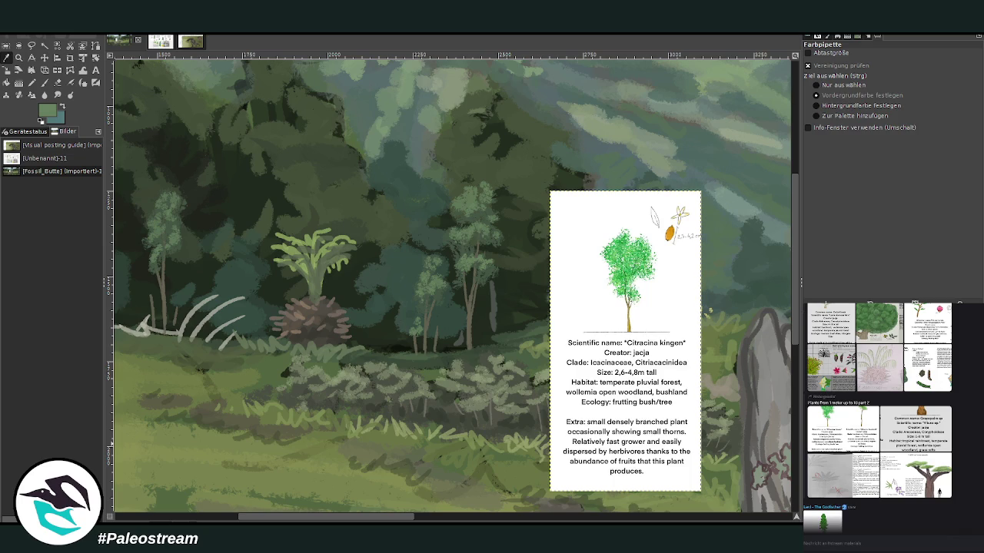
Hide the Citracina kingen card and preview the palm sketch reference before returning to the grid.
key(Delete)
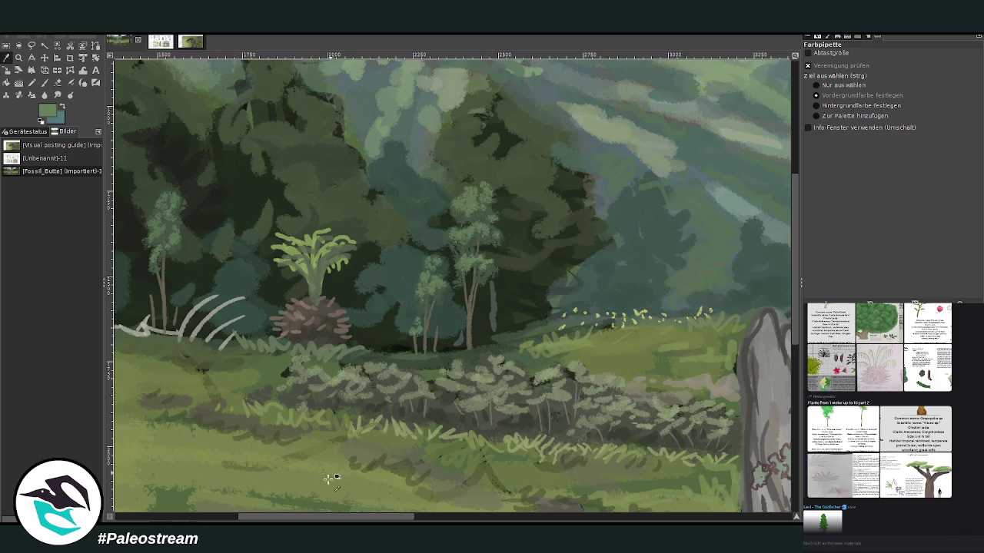
click(827, 482)
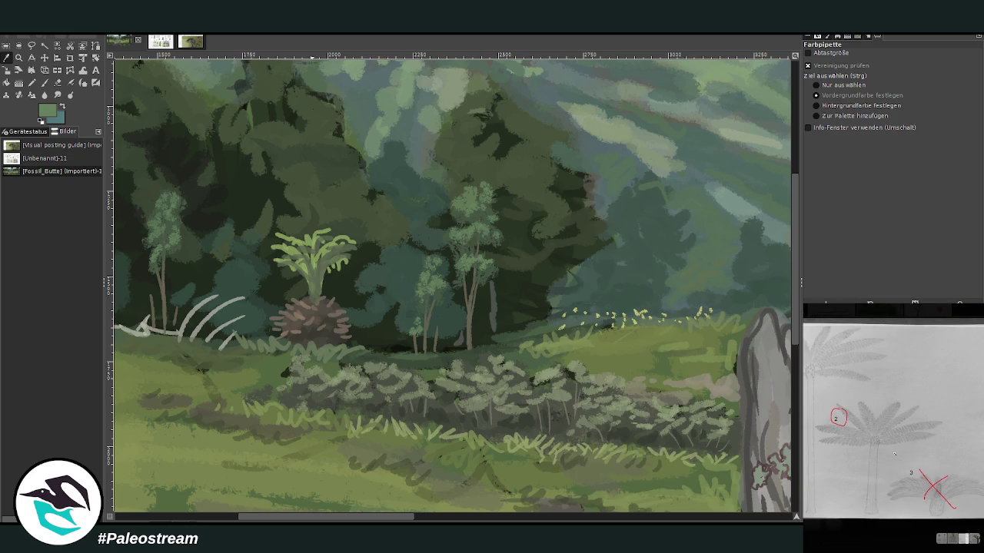
click(851, 542)
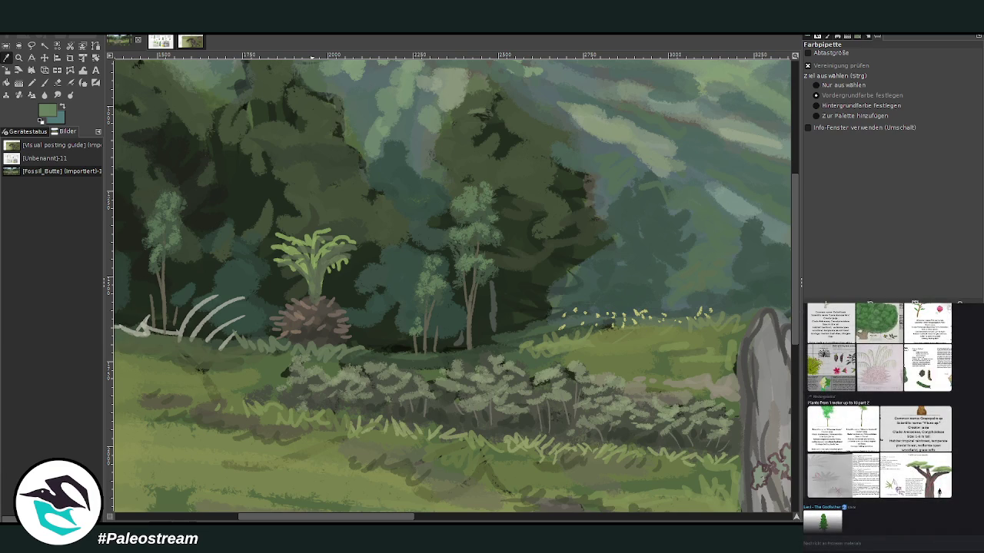
key(shift+c)
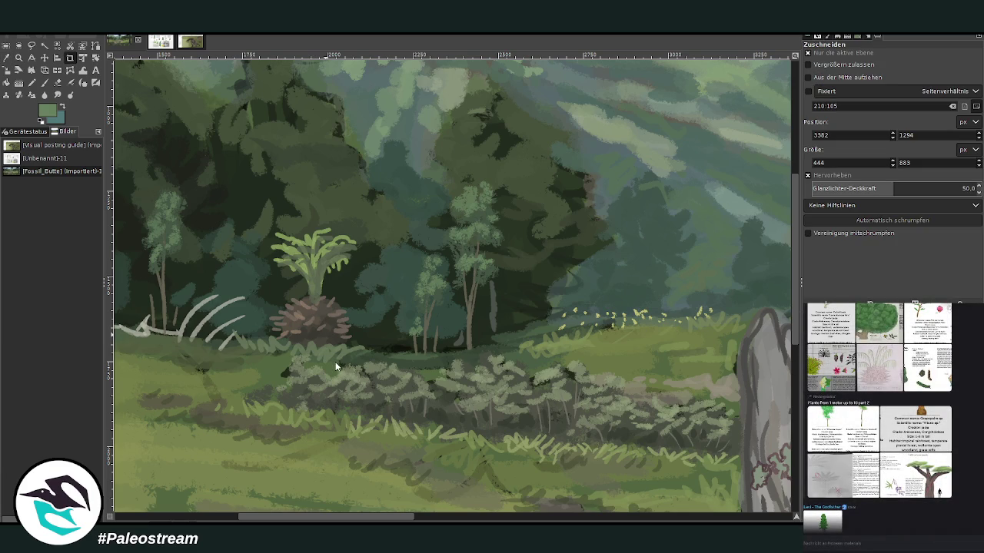
Paste the palm reference sheet, crop it to sketch 2, and scroll over to the background forest.
key(ctrl+v)
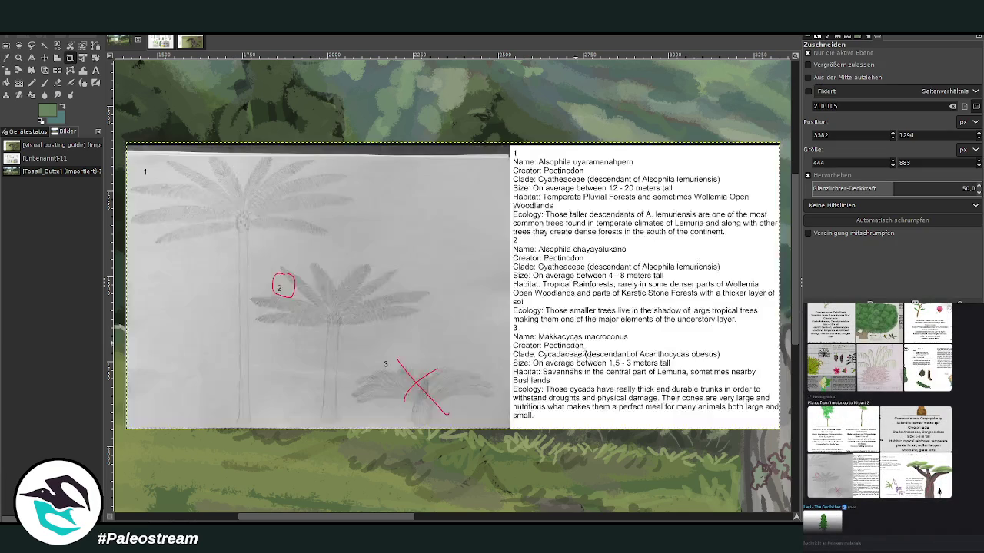
drag(245, 248, 427, 451)
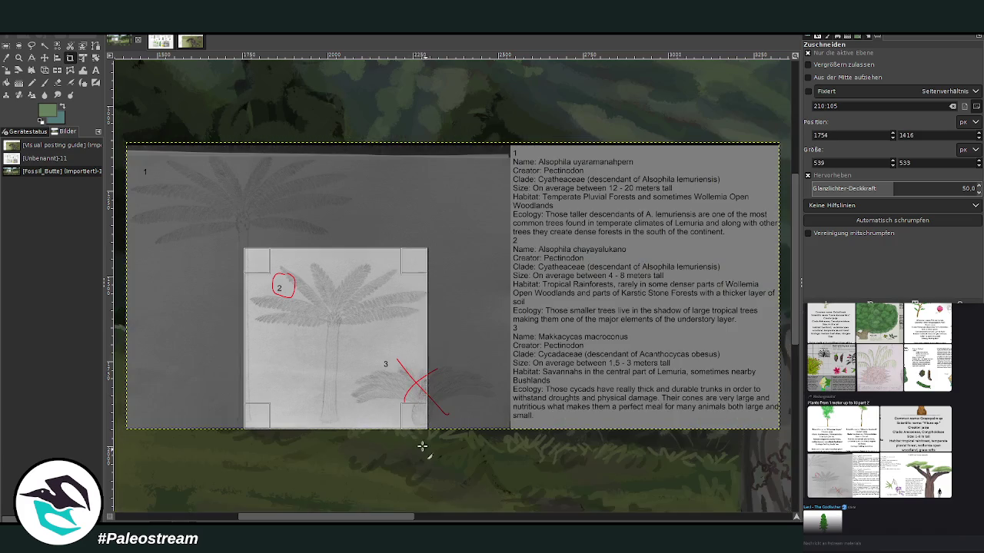
key(Return)
key(m)
scroll(301, 333, right, 5)
scroll(301, 333, right, 5)
scroll(300, 334, right, 5)
scroll(300, 333, right, 5)
scroll(607, 218, right, 3)
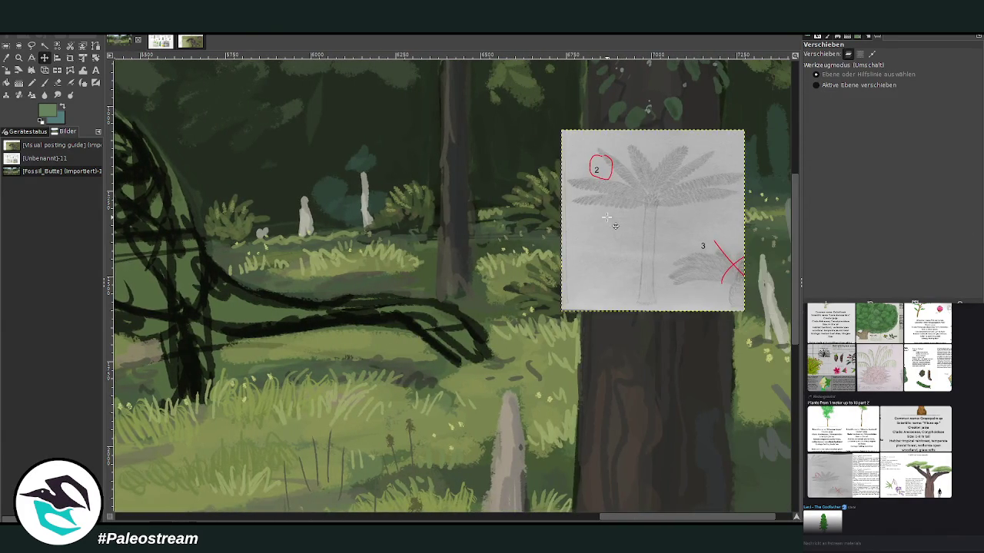
scroll(607, 217, up, 2)
Sample a dark grey-green and paint thin background trunks with Chalk 03 at 72 opacity.
key(o)
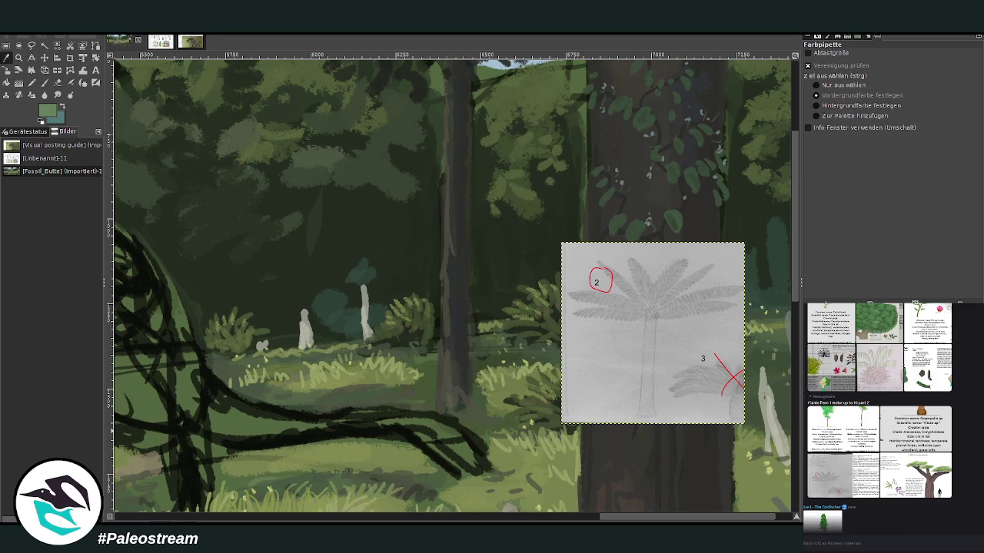
key(ctrl+h)
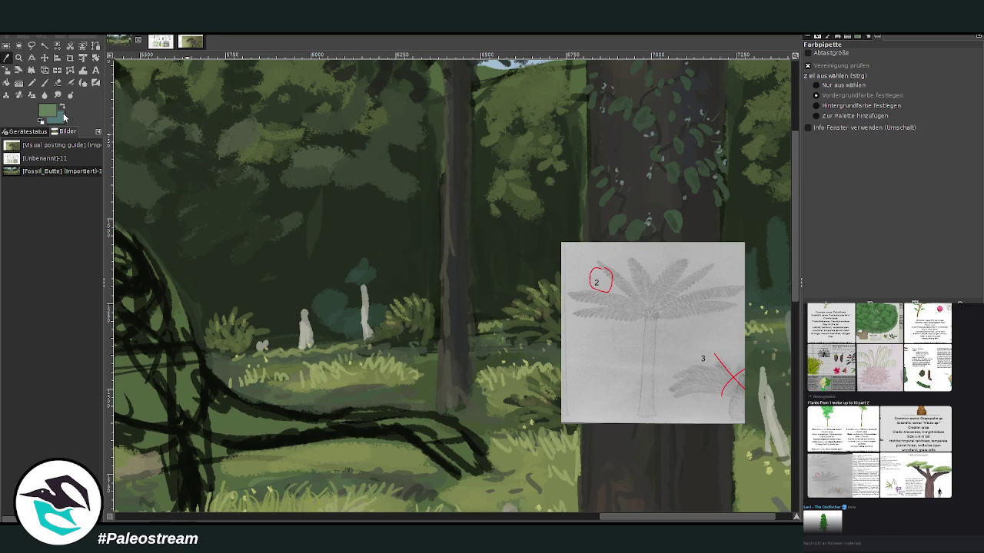
click(774, 291)
click(45, 82)
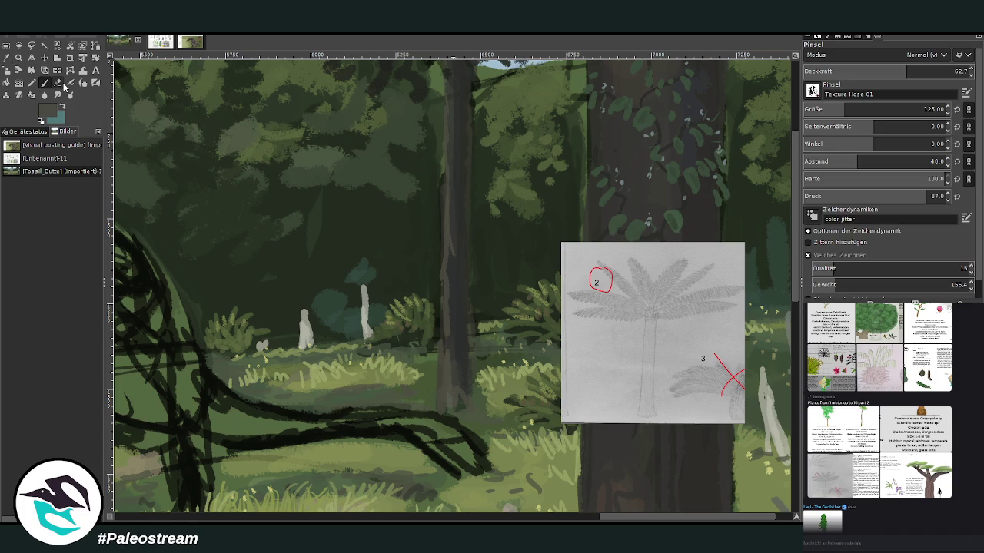
click(813, 91)
drag(909, 71, 926, 70)
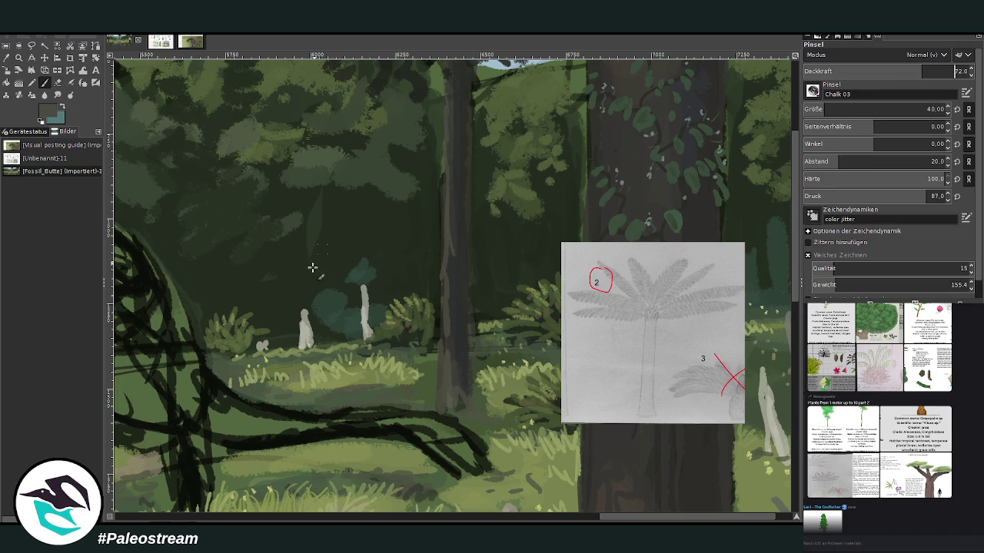
drag(273, 292, 274, 322)
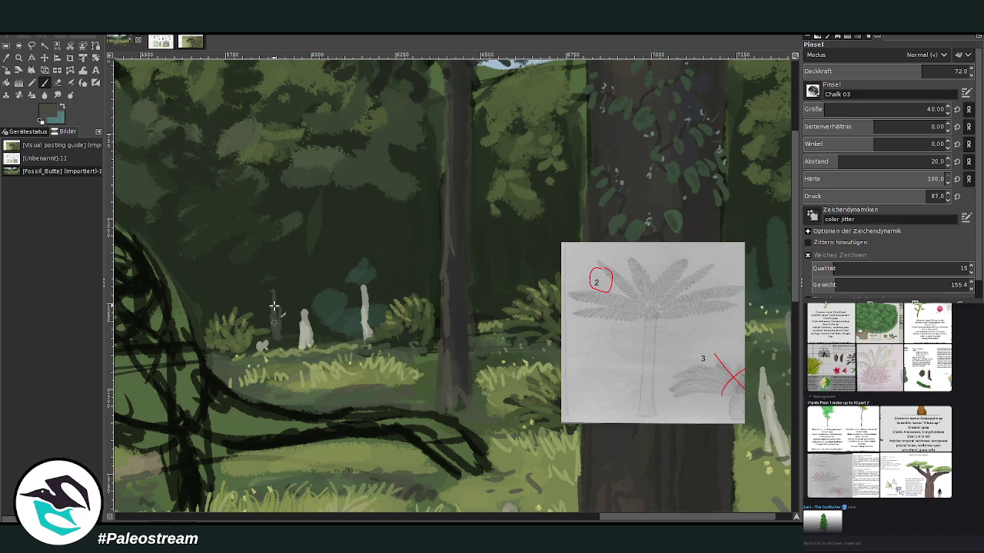
mouse_move(506, 292)
mouse_down()
mouse_move(507, 252)
mouse_move(503, 282)
mouse_up()
mouse_move(275, 312)
mouse_down()
mouse_move(279, 329)
mouse_move(274, 292)
mouse_move(280, 346)
mouse_up()
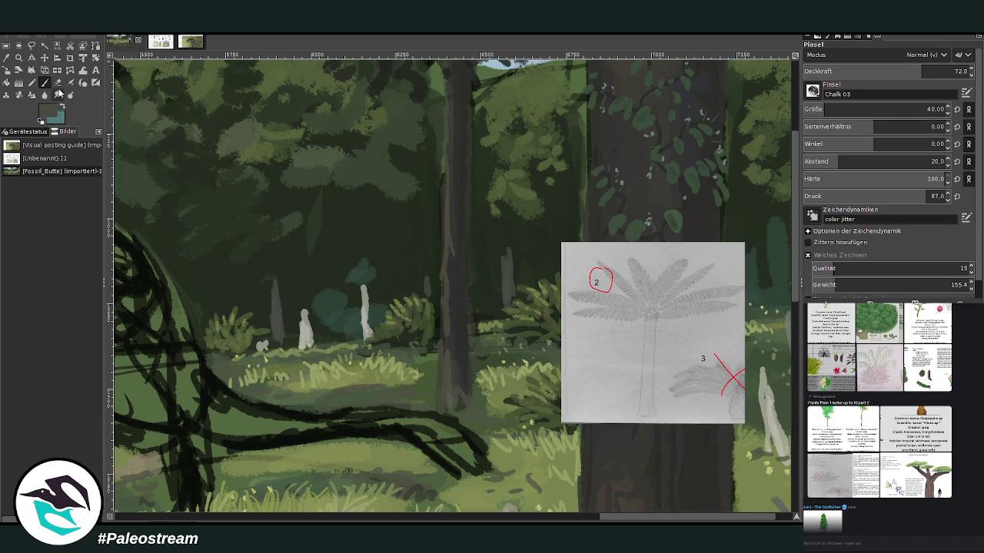
Pick a lighter grey and paint frond crowns across the left, middle and right trunks.
ctrl+click(769, 302)
drag(277, 338, 274, 295)
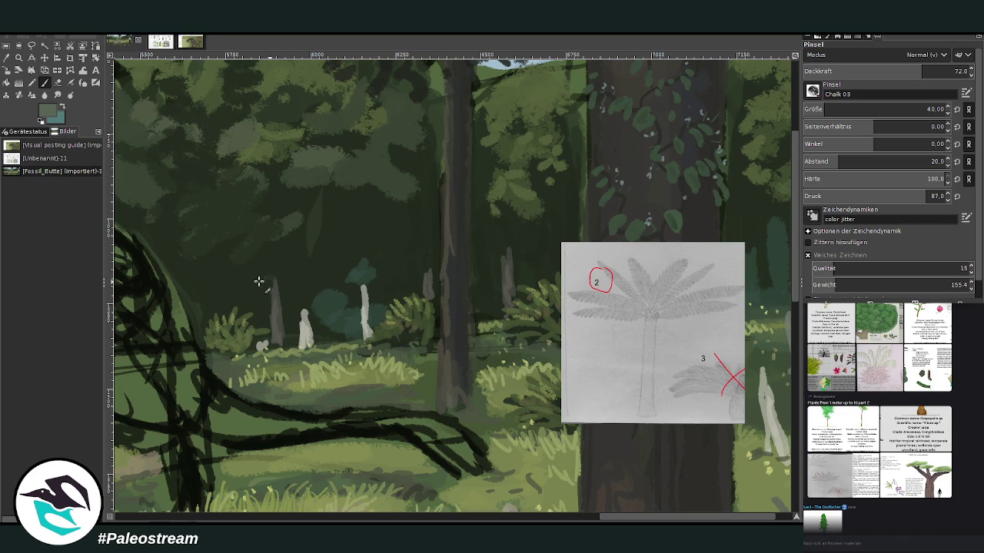
drag(240, 284, 314, 280)
mouse_move(430, 265)
mouse_down()
mouse_move(382, 275)
mouse_move(419, 264)
mouse_move(438, 269)
mouse_up()
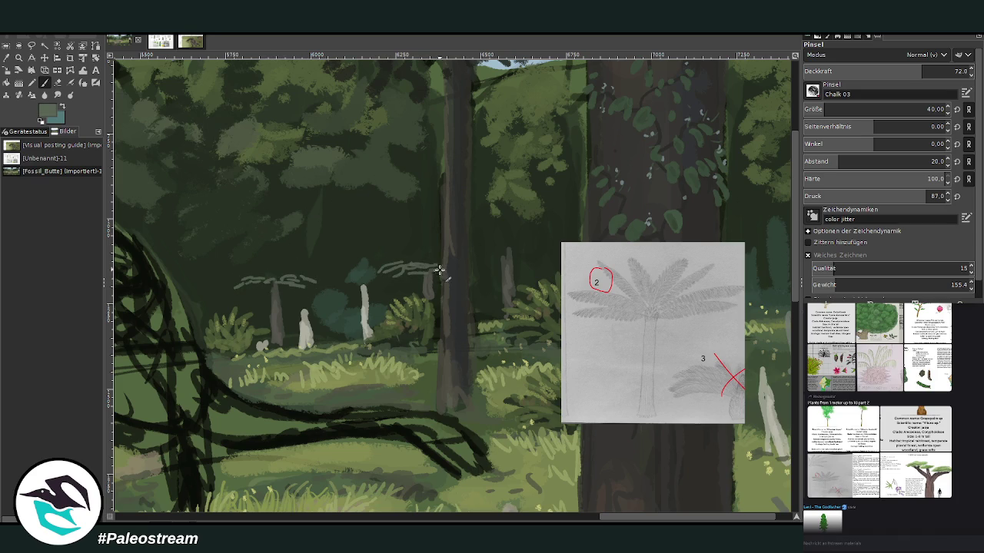
mouse_move(504, 248)
mouse_down()
mouse_move(472, 251)
mouse_move(546, 254)
mouse_move(500, 239)
mouse_move(552, 252)
mouse_up()
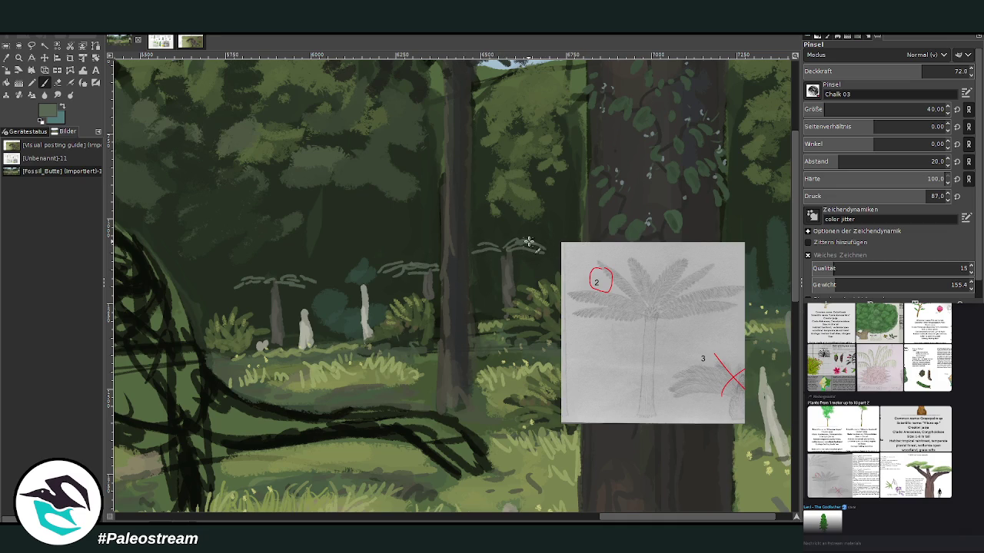
Delete the pasted sketch, fill out drooping fronds, then pick darker green at 66.8 opacity.
key(Delete)
key(ctrl+h)
mouse_move(540, 243)
mouse_down()
mouse_move(560, 258)
mouse_move(521, 245)
mouse_move(481, 247)
mouse_move(478, 266)
mouse_up()
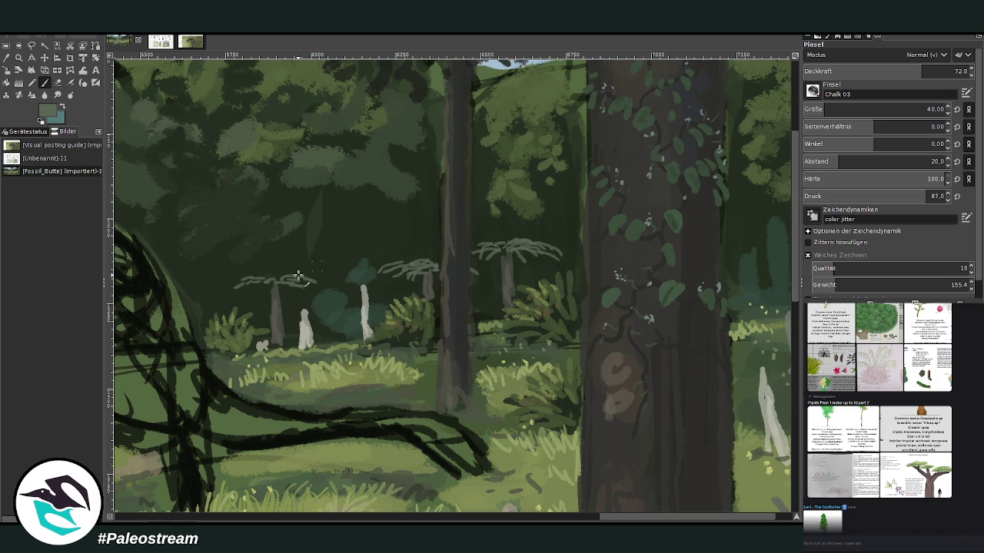
drag(272, 285, 229, 289)
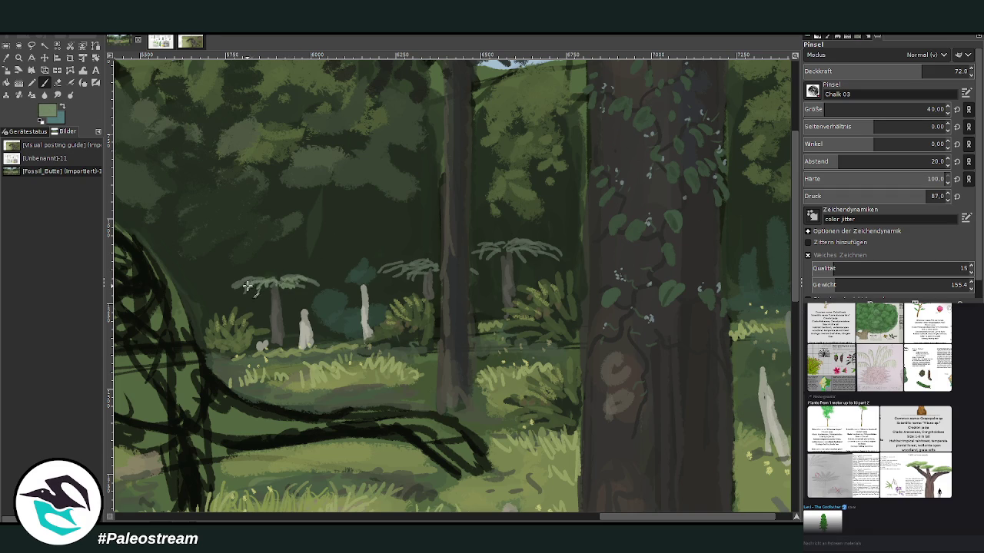
drag(407, 275, 438, 265)
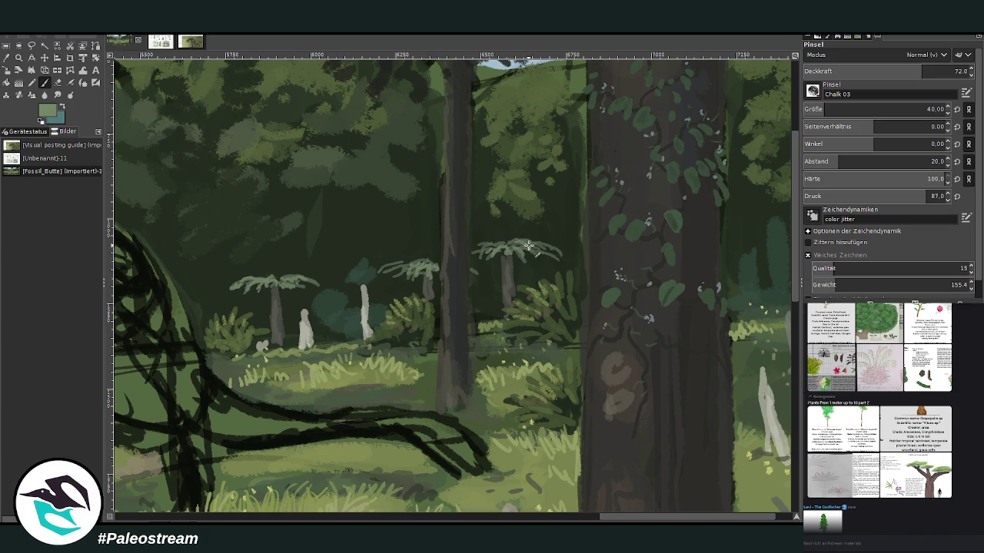
key(greater)
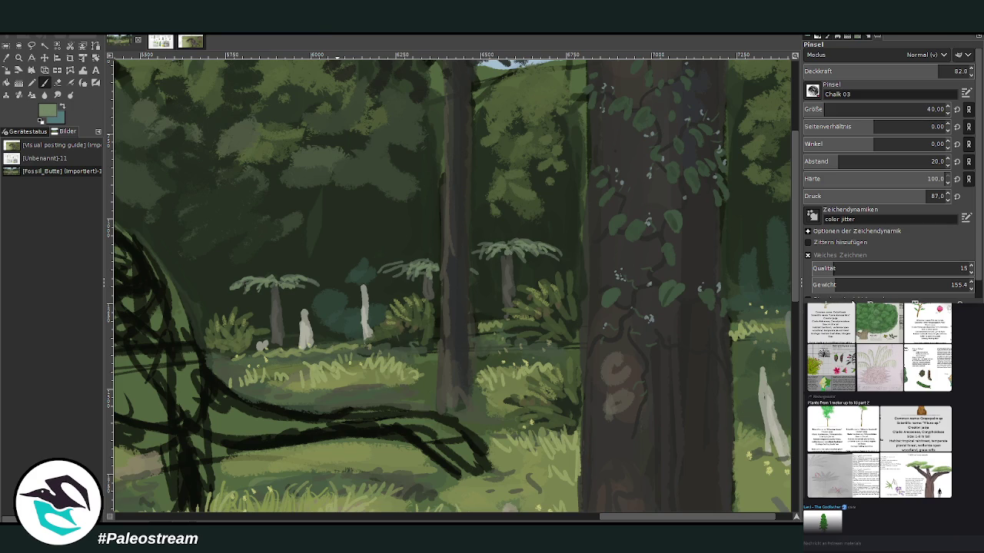
ctrl+click(778, 287)
click(913, 70)
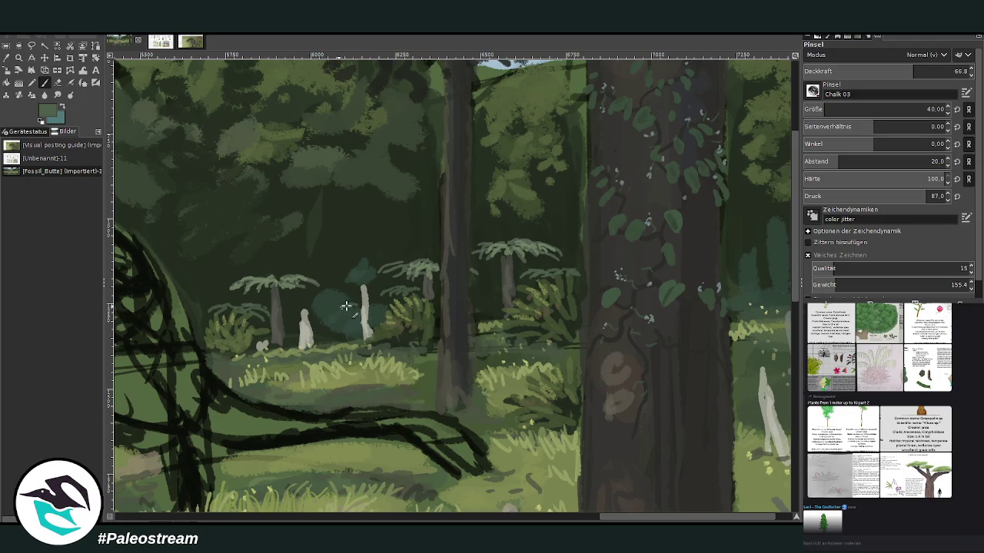
scroll(351, 301, down, 2)
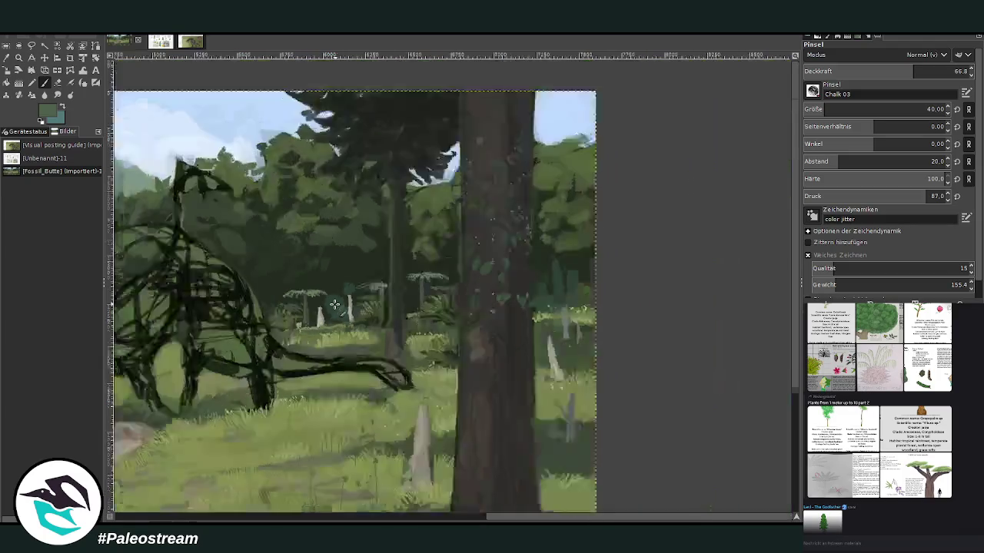
Zoom into the tree-fern area and set the brush to size 29 at 70.5 opacity.
scroll(335, 304, down, 2)
click(18, 57)
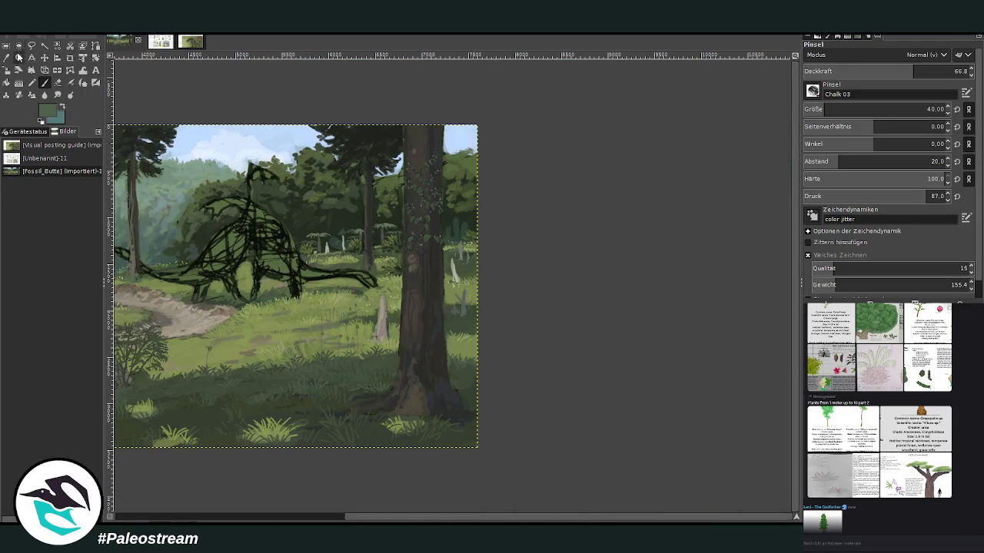
drag(258, 166, 357, 237)
drag(329, 148, 605, 372)
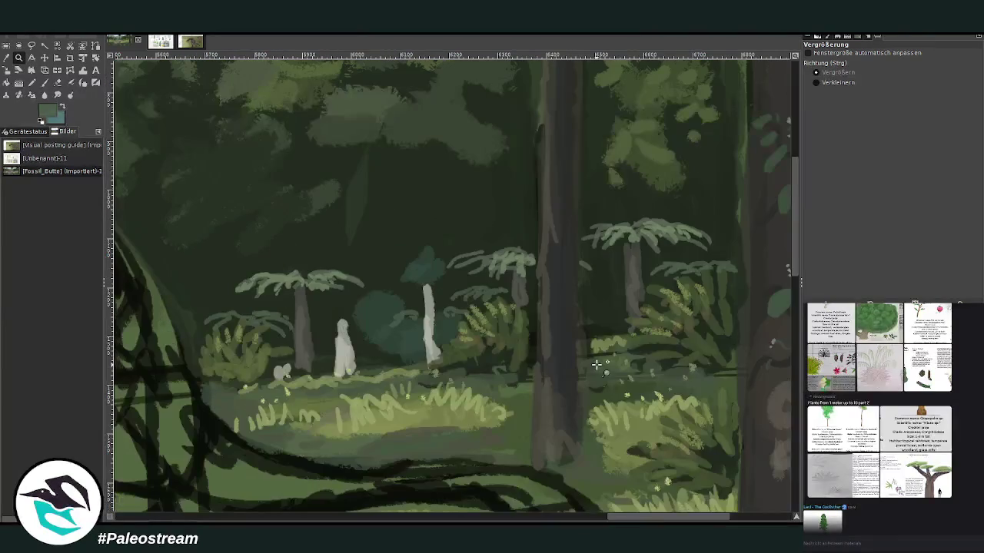
click(44, 83)
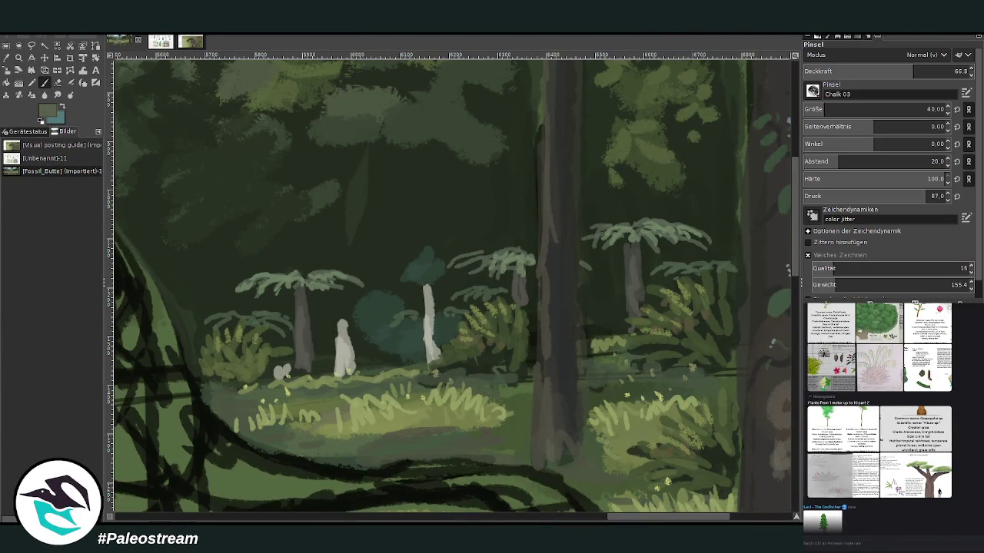
drag(807, 109, 846, 108)
click(920, 71)
Darken and widen the tree-fern trunks below their crowns.
mouse_move(624, 255)
mouse_down()
mouse_move(621, 277)
mouse_move(637, 254)
mouse_move(650, 278)
mouse_move(624, 283)
mouse_move(616, 262)
mouse_up()
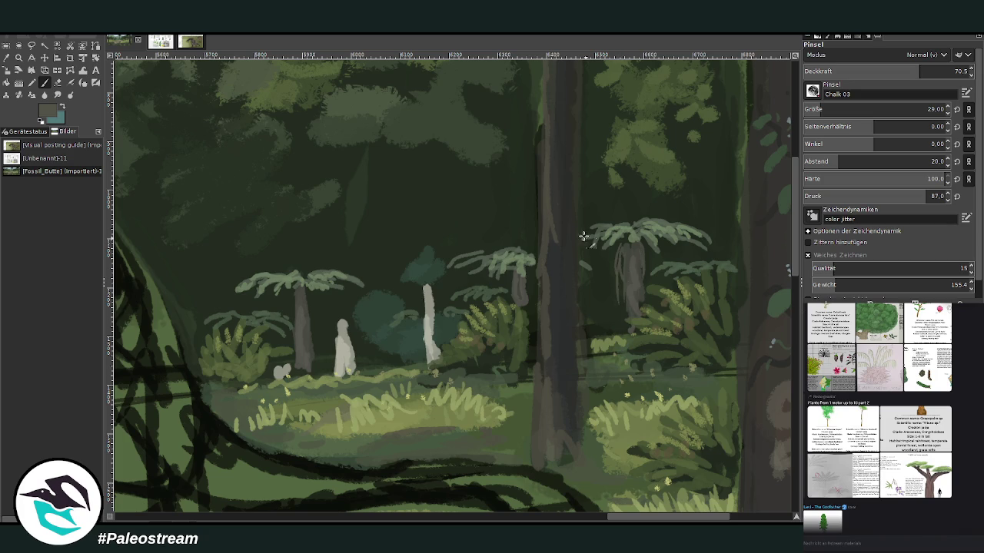
drag(512, 280, 529, 311)
drag(307, 292, 312, 343)
drag(296, 296, 290, 319)
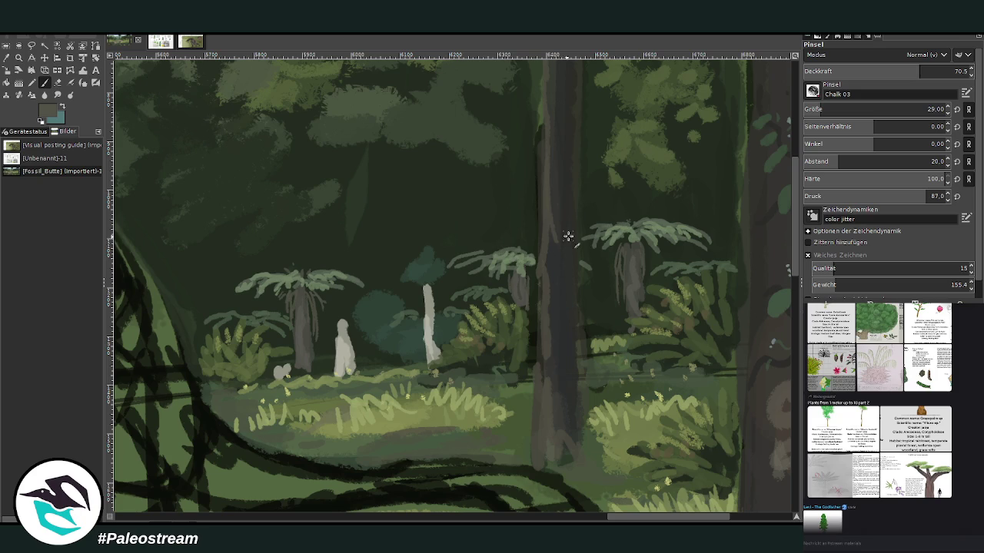
Streak light chalky highlights along the tall pine trunk.
mouse_move(548, 361)
mouse_down()
mouse_move(558, 310)
mouse_move(552, 266)
mouse_up()
drag(541, 224, 539, 117)
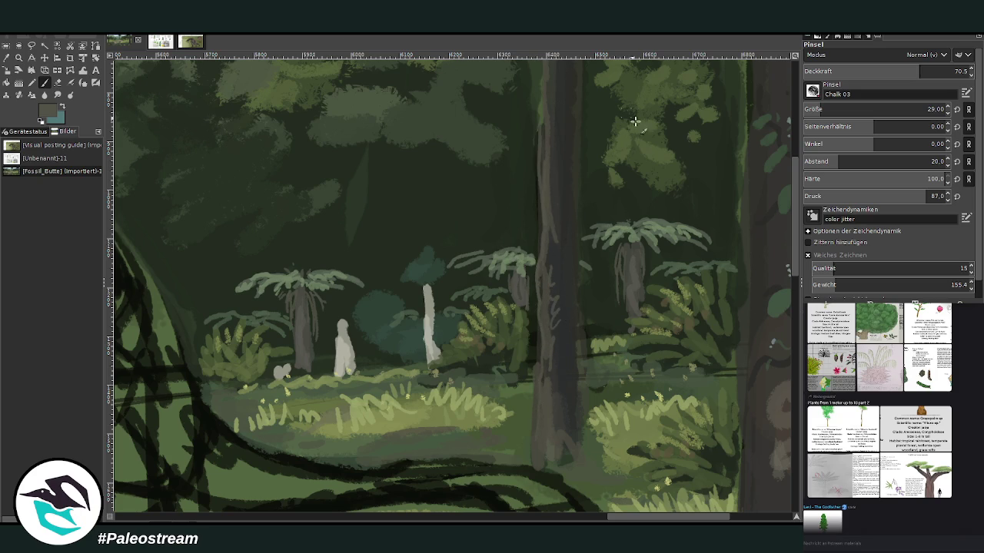
scroll(569, 219, up, 3)
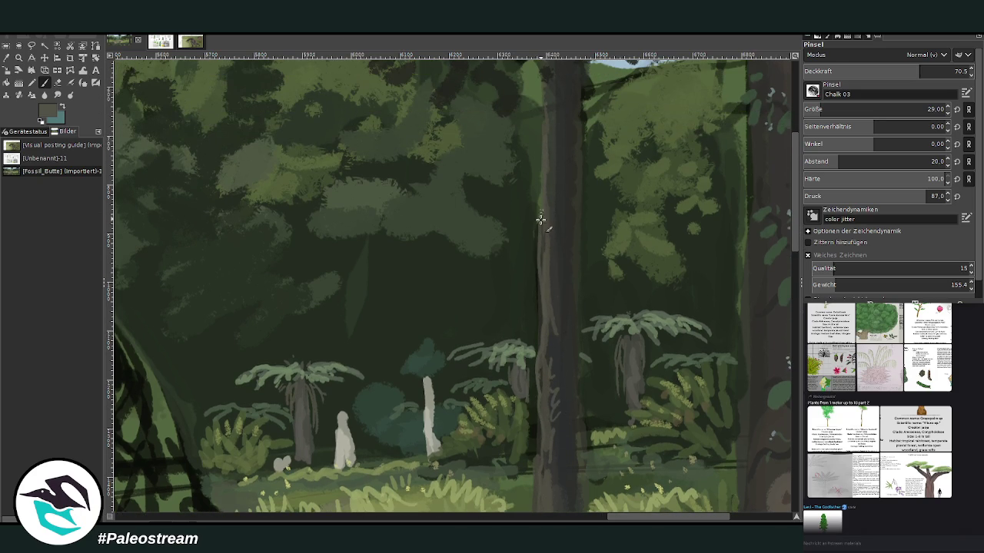
scroll(745, 198, up, 10)
scroll(556, 377, up, 1)
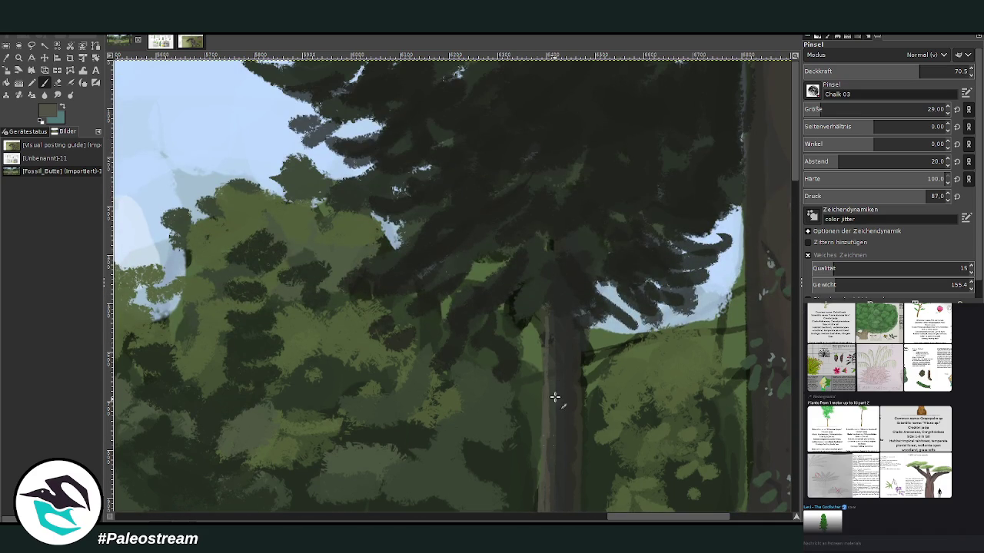
mouse_move(568, 346)
mouse_down()
mouse_move(560, 472)
mouse_move(551, 339)
mouse_up()
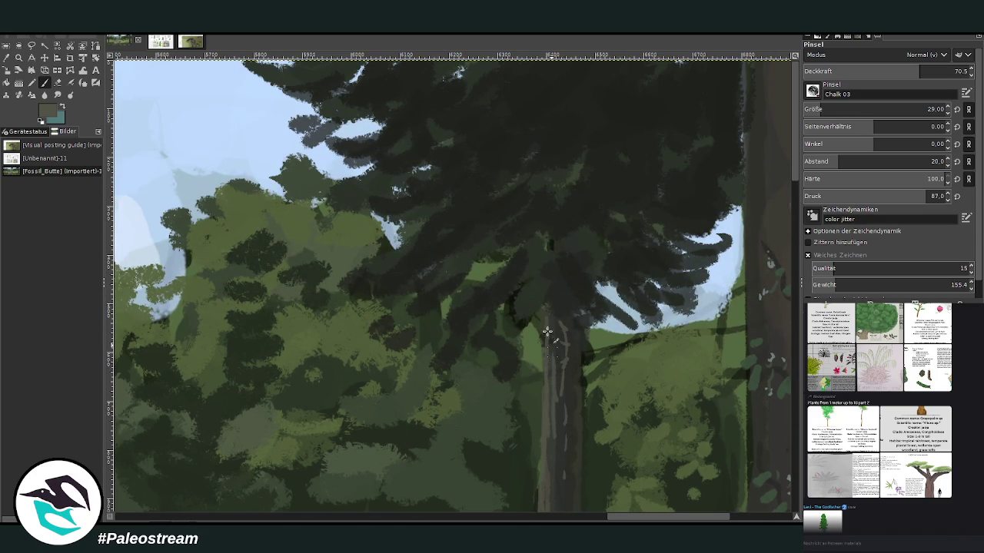
ctrl+scroll(535, 329, down, 4)
ctrl+scroll(535, 329, down, 1)
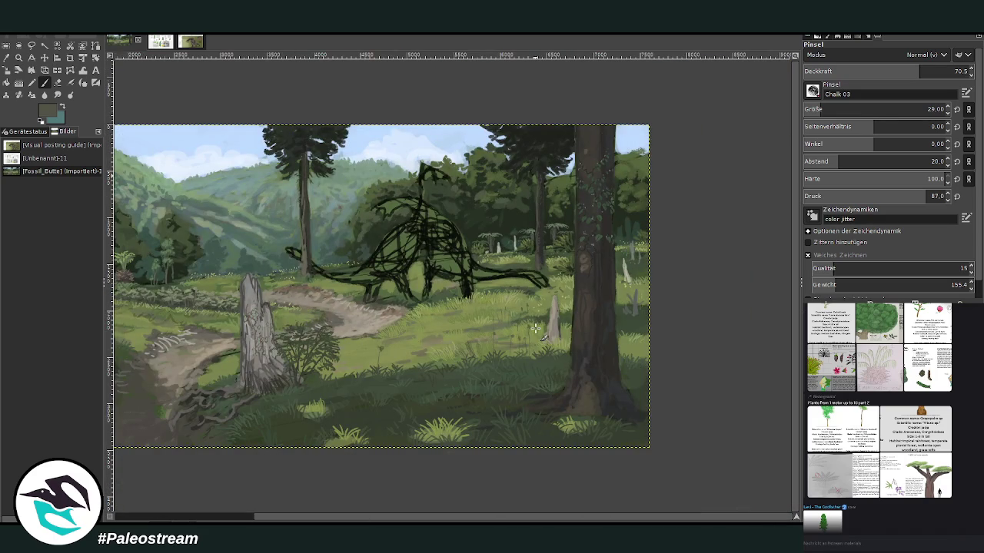
Zoom into the foreground grass and paint two thin light stems above the bright clump.
key(z)
drag(232, 106, 628, 413)
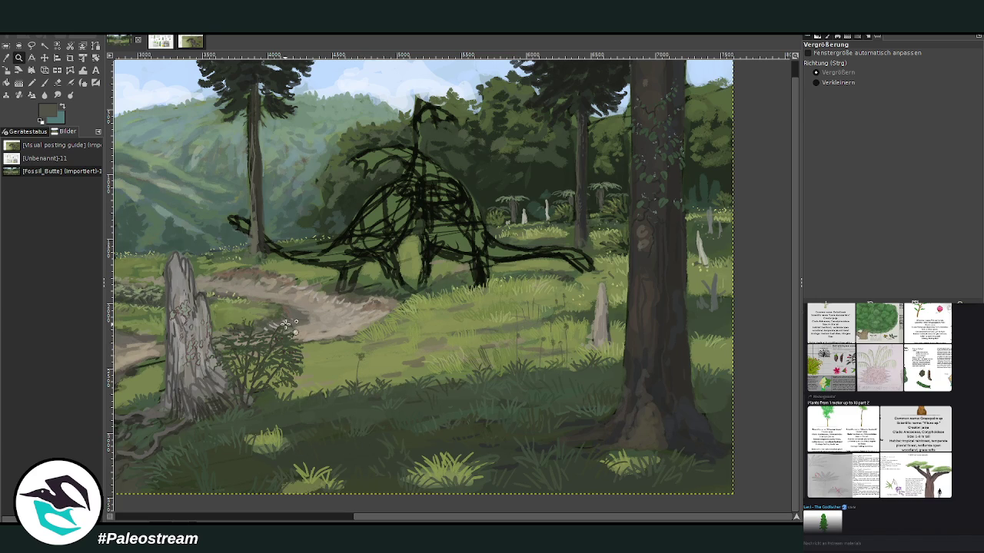
drag(275, 228, 569, 505)
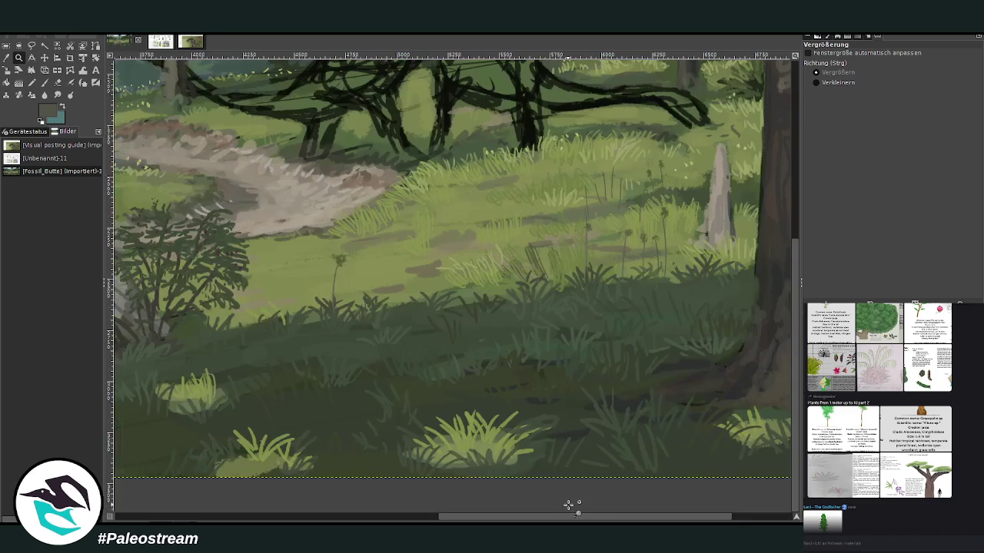
key(p)
key(x)
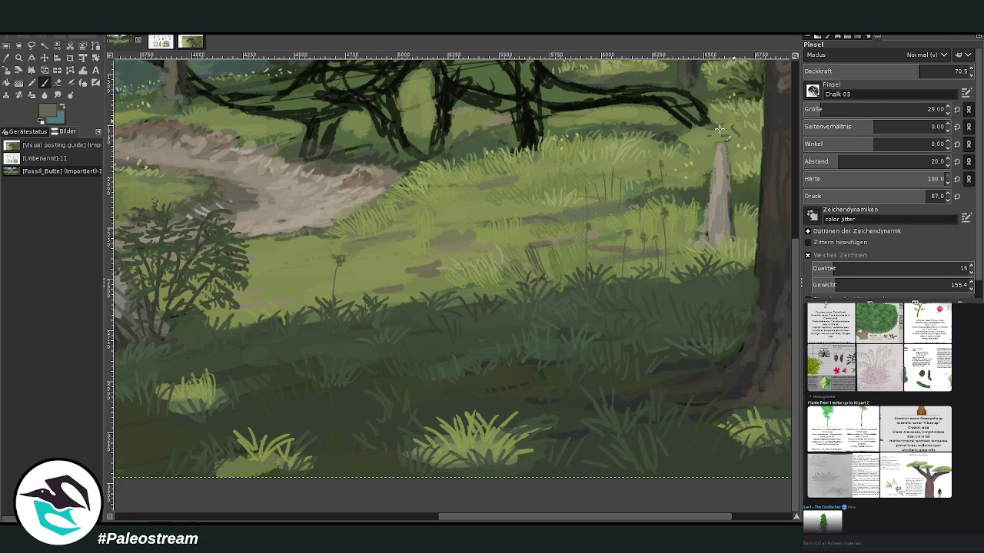
drag(476, 406, 495, 336)
drag(449, 421, 446, 386)
Dab pale beige flower heads on both stems at brush size 50, then zoom out.
ctrl+click(777, 269)
click(927, 110)
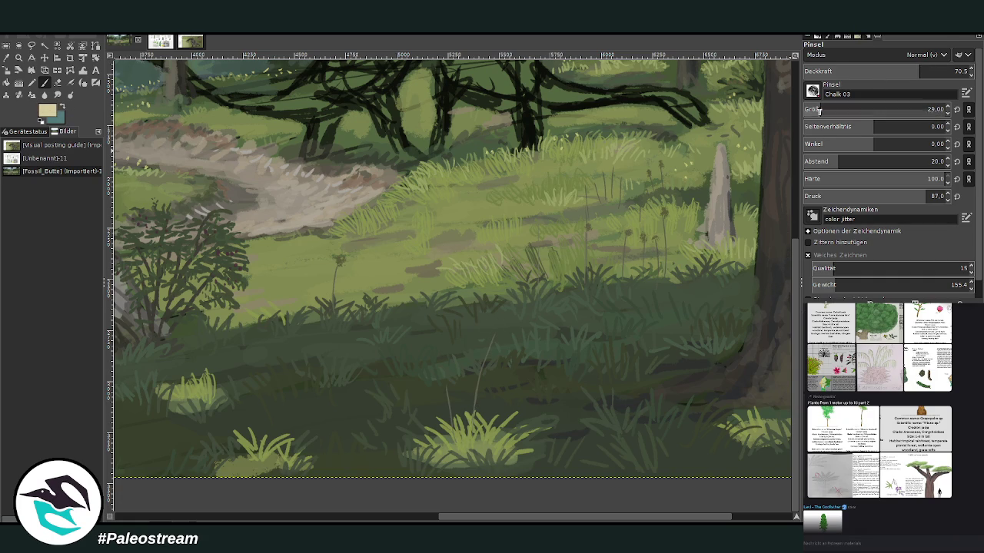
click(494, 332)
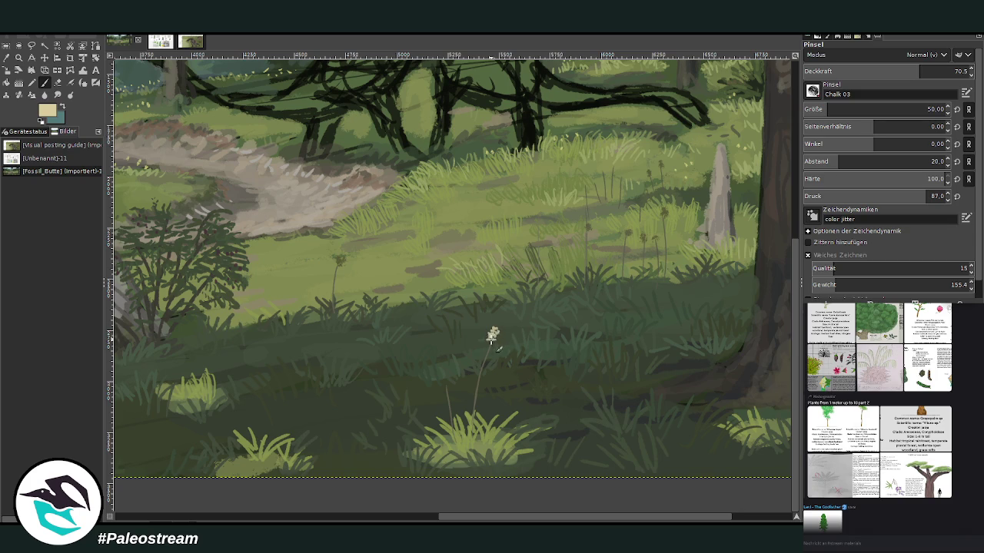
click(444, 382)
key(minus)
key(minus)
click(18, 58)
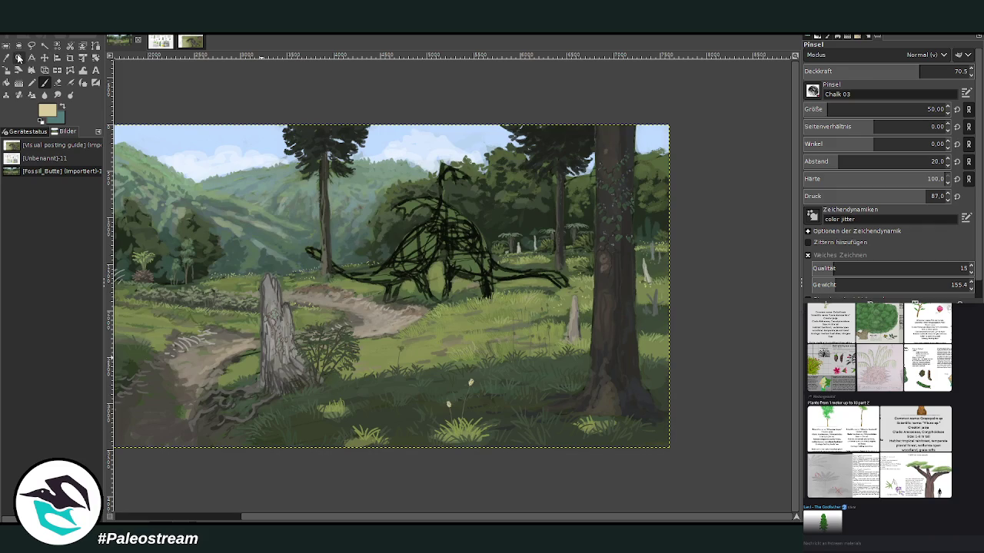
Sample a dark olive green and paint thin dark grass blades around the flowered stems.
drag(416, 255, 612, 462)
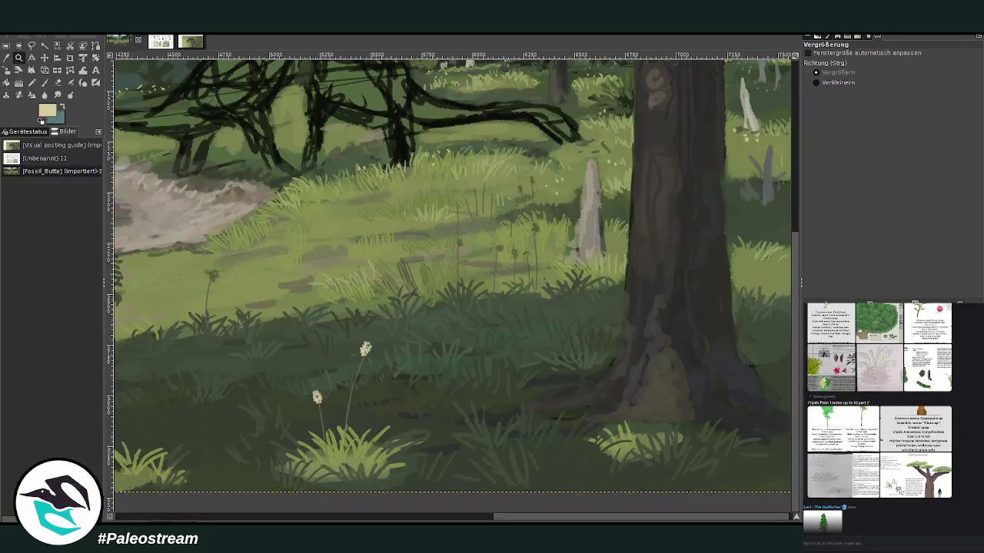
click(6, 57)
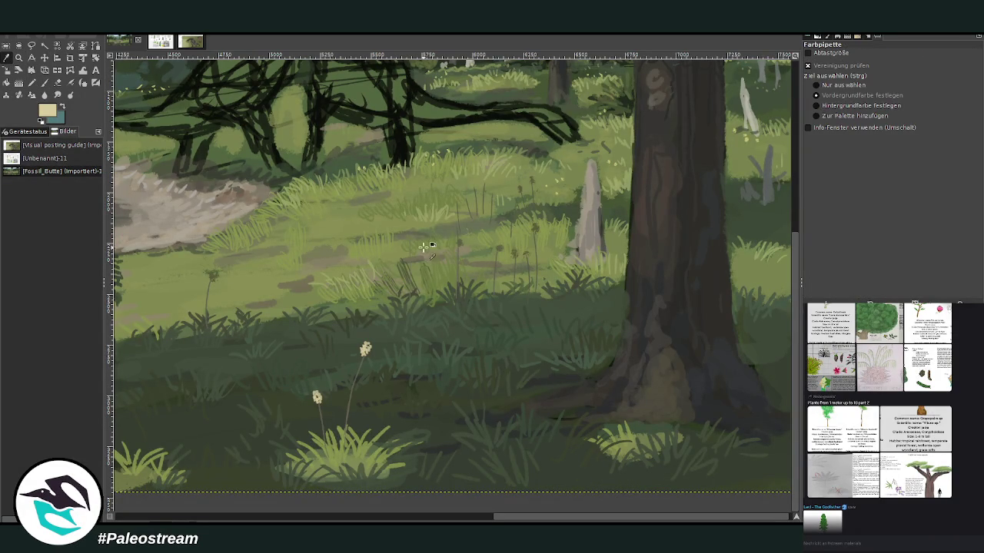
click(539, 228)
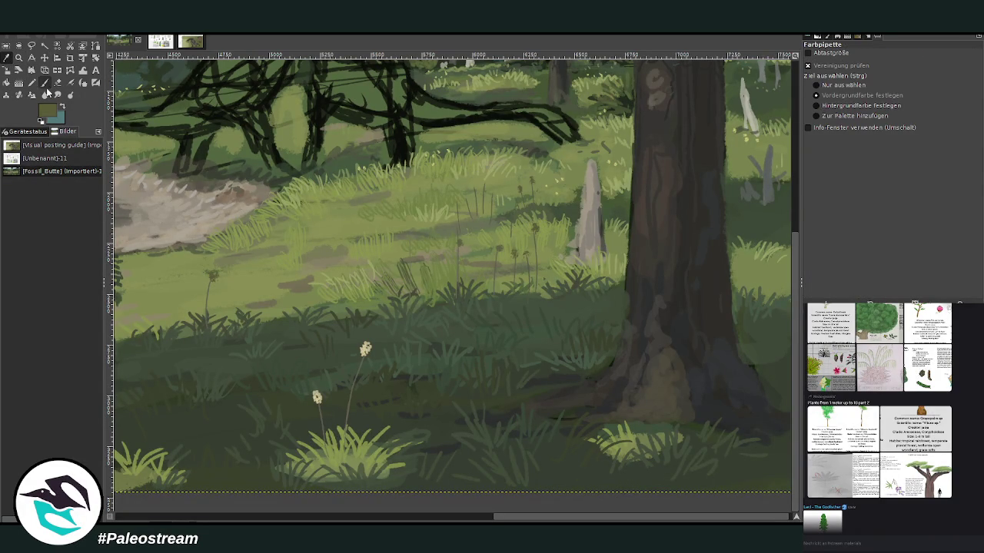
click(45, 83)
scroll(822, 108, down, 12)
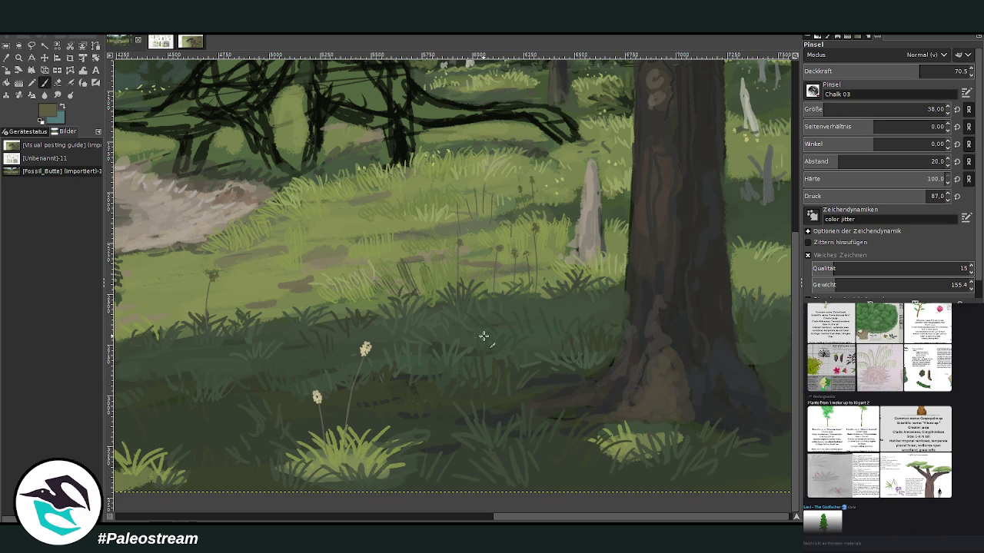
mouse_move(489, 421)
mouse_down()
mouse_move(477, 342)
mouse_move(476, 355)
mouse_up()
drag(531, 413, 529, 359)
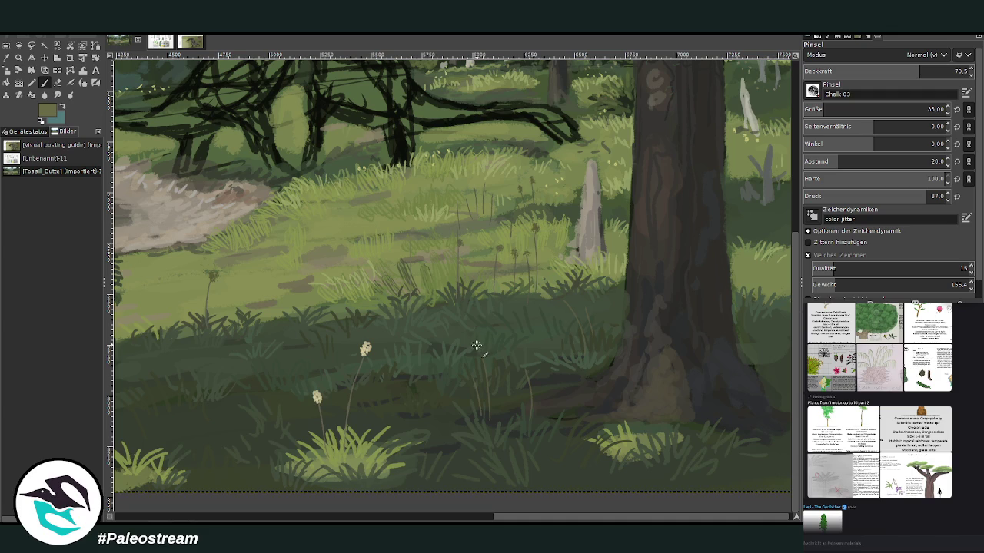
Enlarge the brush to size 60 and zoom out to fit the painting.
click(828, 113)
scroll(528, 281, down, 2)
scroll(528, 282, down, 2)
scroll(528, 281, down, 1)
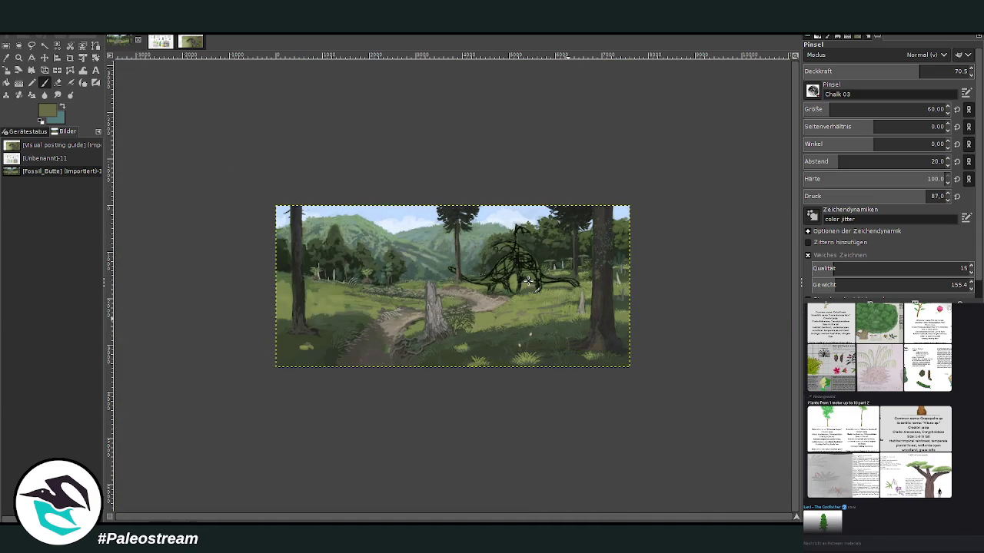
Zoom in on the painting and paste the Wollemia serratifolia reference sheet over it.
click(19, 57)
drag(230, 173, 546, 346)
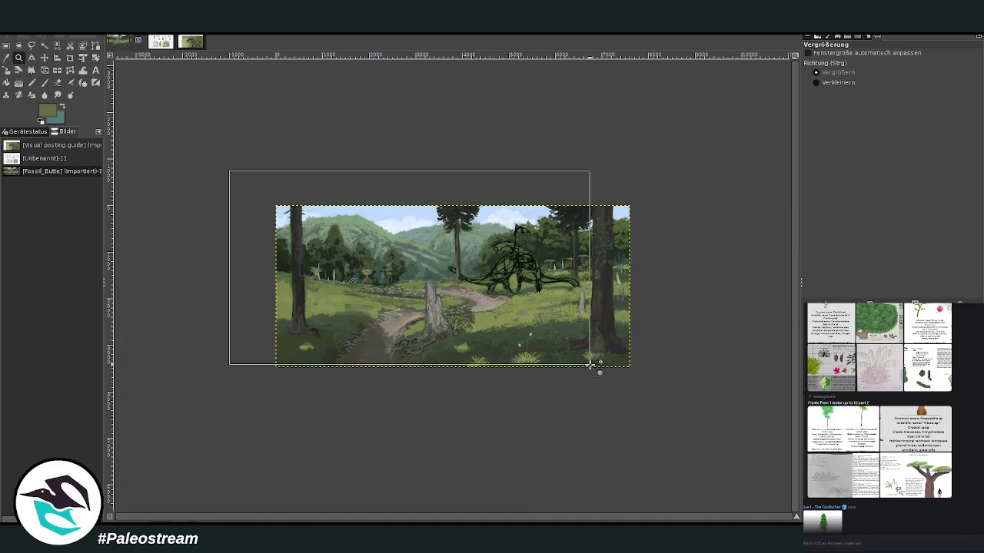
drag(183, 156, 752, 450)
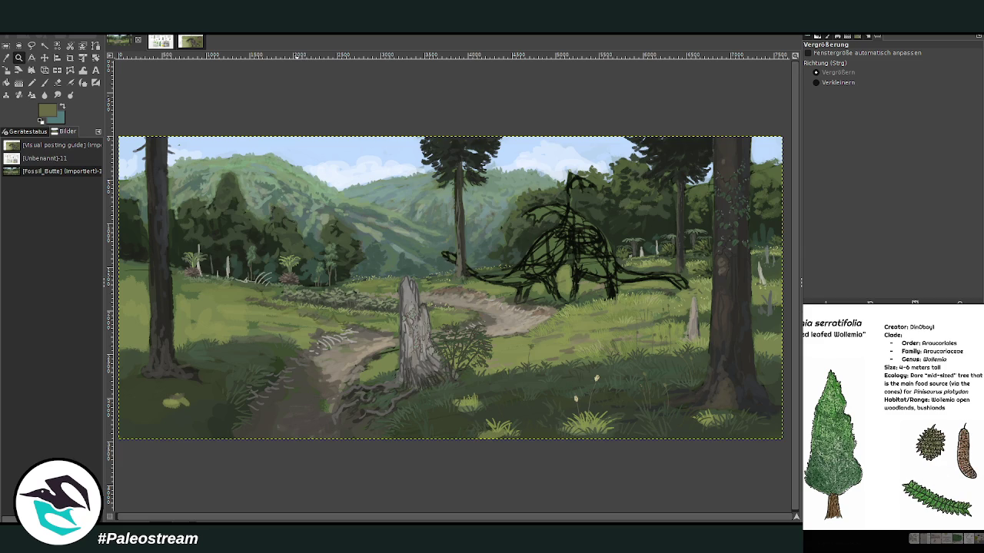
key(Escape)
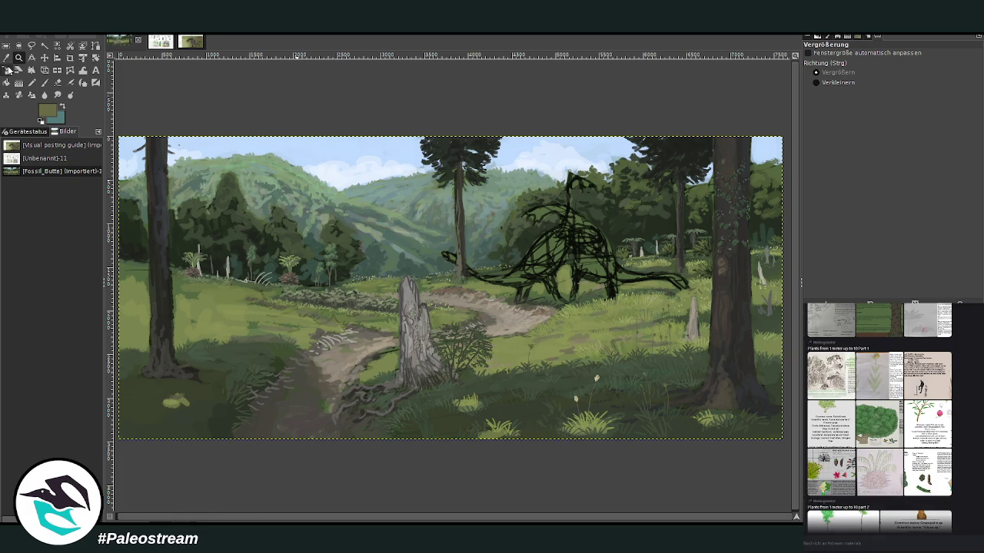
click(44, 58)
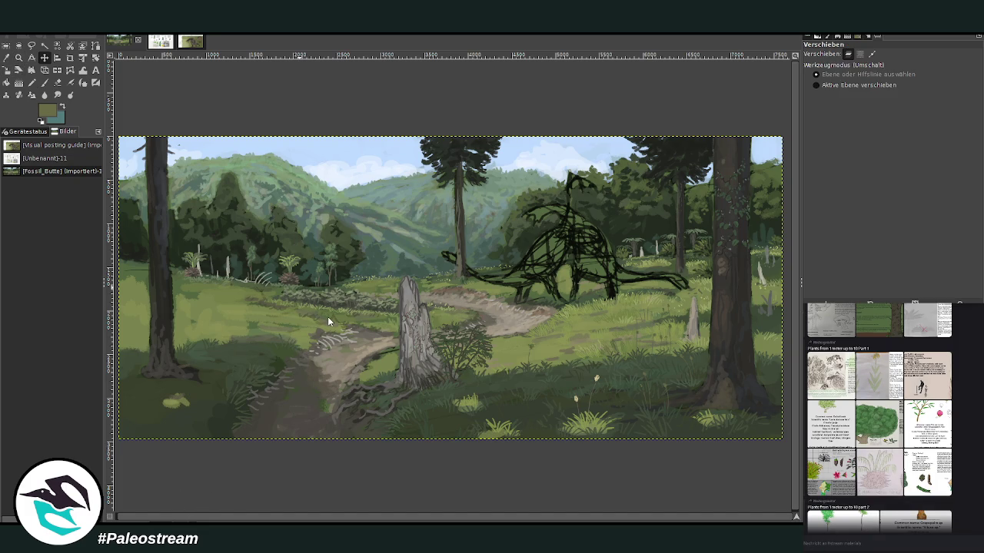
key(ctrl+v)
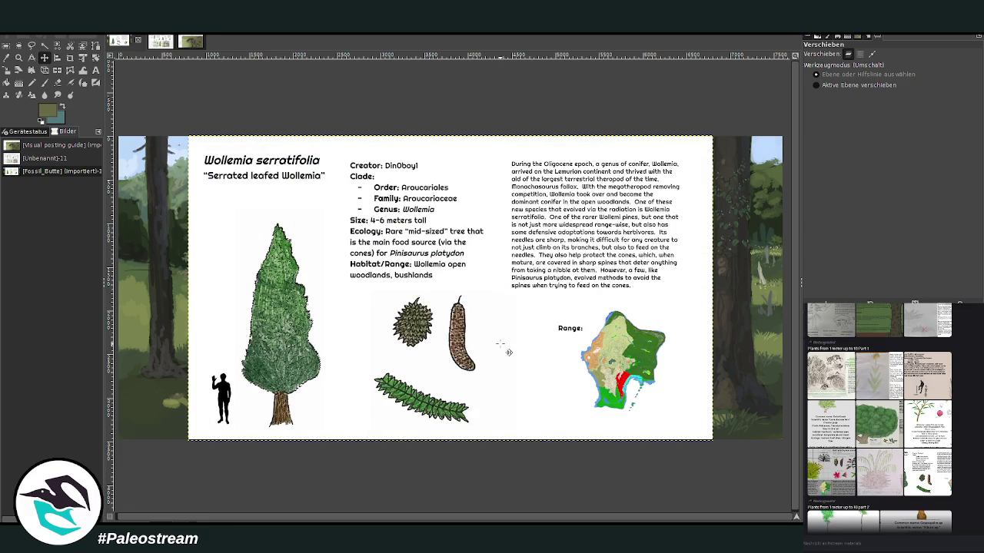
Crop the reference sheet down to the Wollemia tree and human silhouette.
click(70, 57)
drag(202, 214, 335, 432)
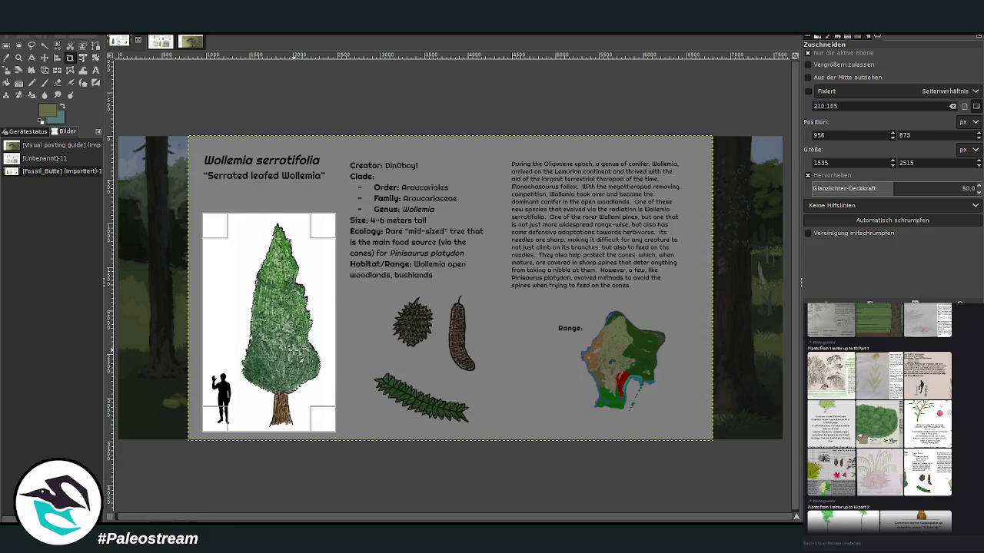
click(296, 350)
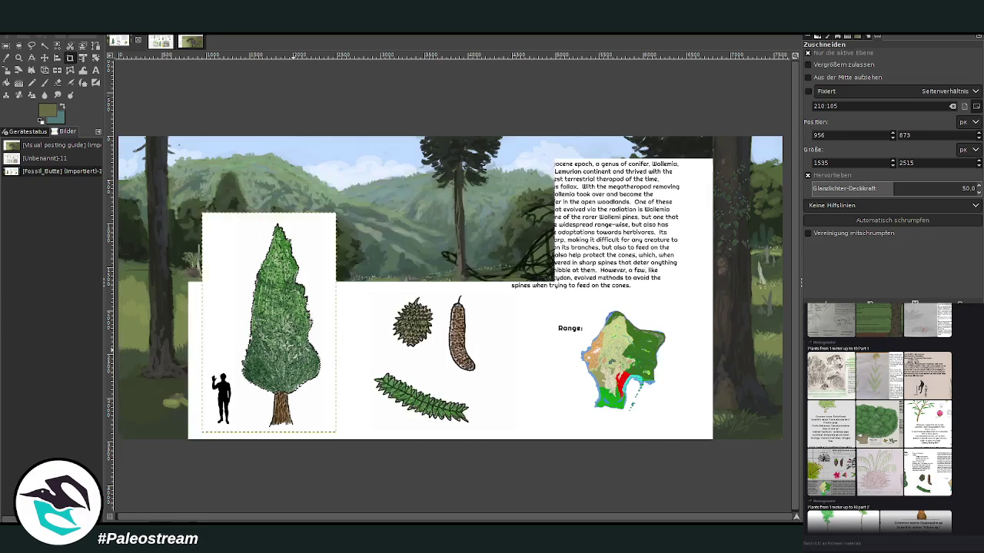
Shrink the tree cut-out to 841×1378, place it mid-painting, and zoom into the hills.
click(7, 73)
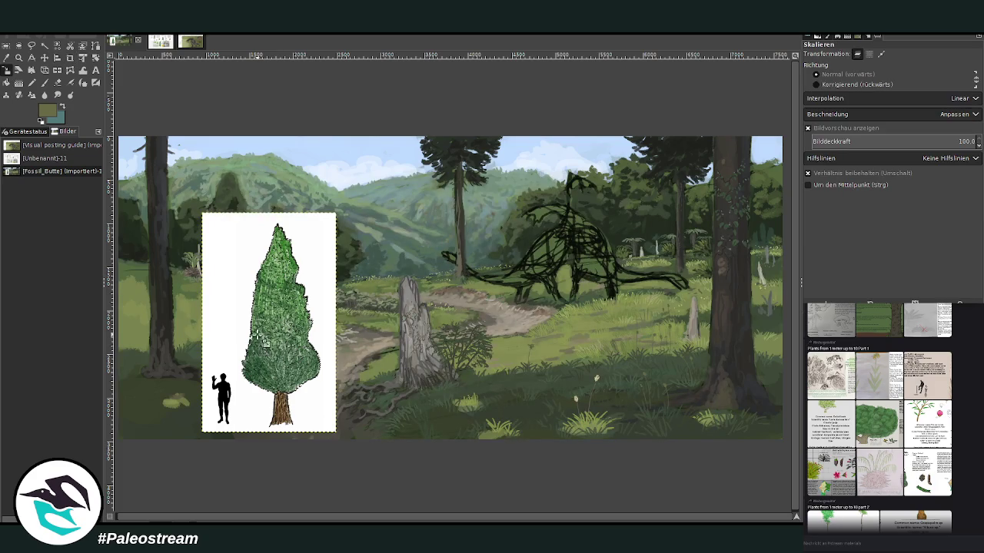
click(266, 343)
drag(335, 432, 300, 393)
drag(262, 333, 500, 259)
click(747, 131)
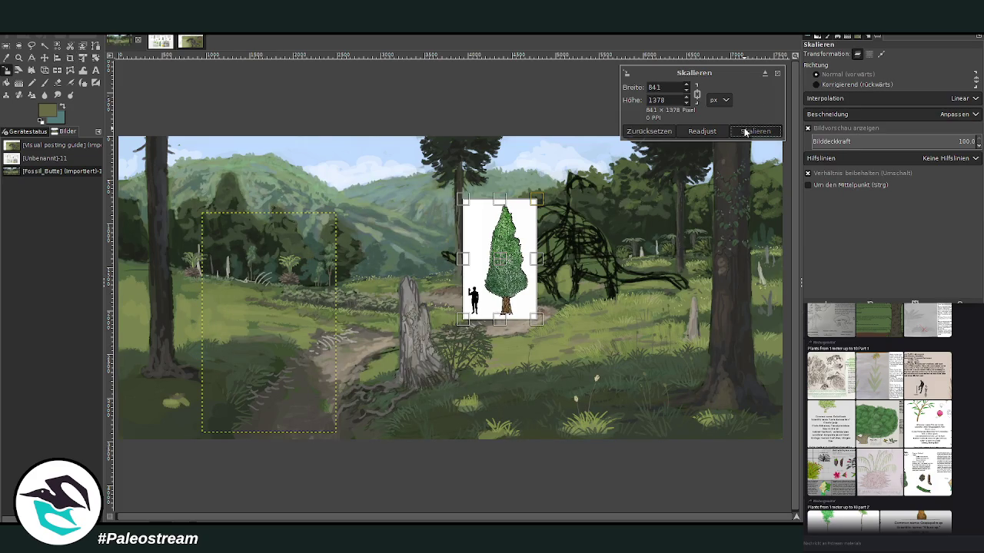
click(19, 58)
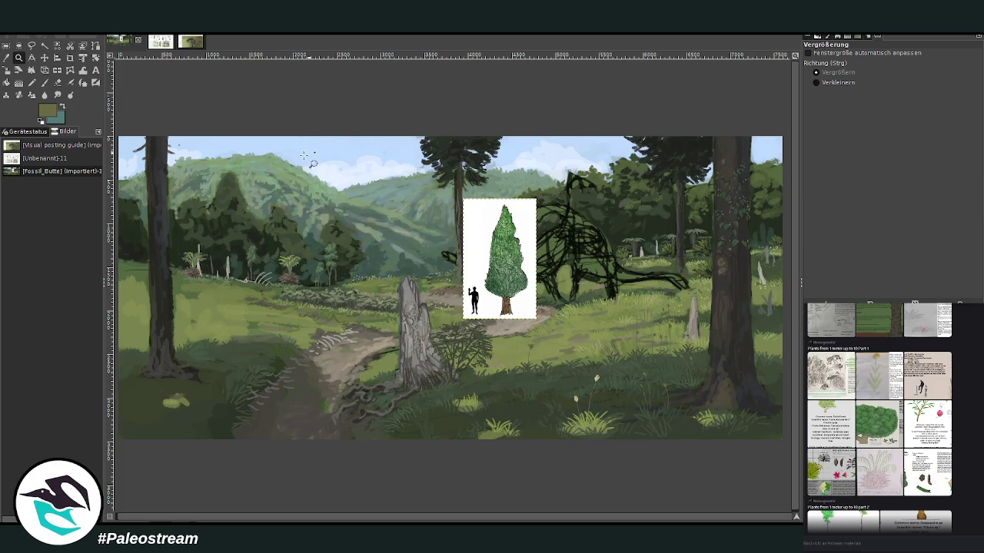
drag(213, 159, 554, 311)
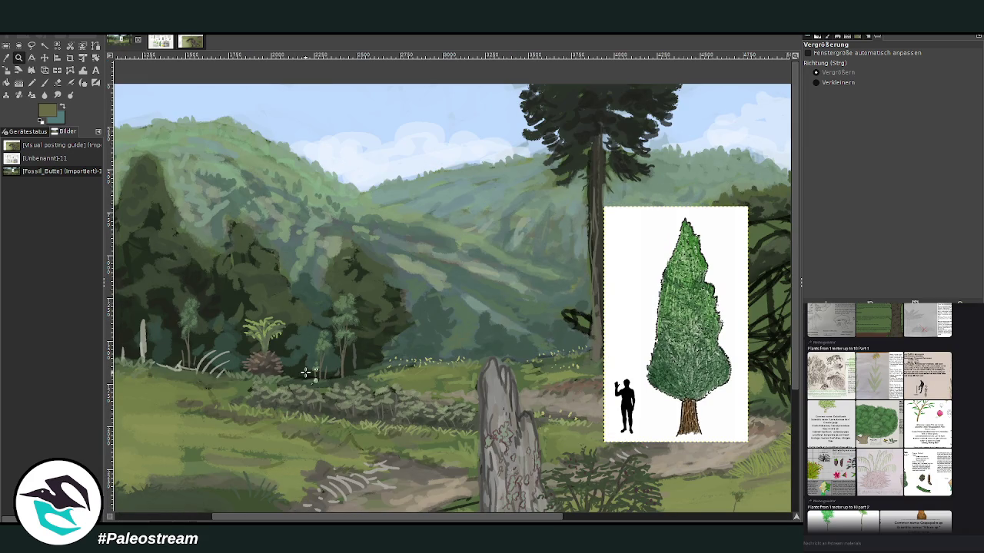
Pan the canvas and move the Wollemia tree cut-out left over the hills beside the forest.
scroll(964, 485, down, 2)
scroll(965, 486, down, 1)
scroll(965, 486, up, 4)
scroll(965, 486, down, 2)
scroll(964, 486, down, 2)
scroll(965, 486, down, 2)
scroll(965, 486, down, 1)
scroll(942, 433, up, 3)
scroll(942, 433, up, 3)
scroll(942, 433, down, 5)
scroll(942, 433, down, 3)
scroll(942, 433, down, 3)
scroll(943, 434, down, 3)
scroll(942, 433, down, 3)
scroll(942, 433, up, 3)
scroll(943, 433, up, 3)
scroll(942, 434, up, 3)
scroll(943, 433, up, 3)
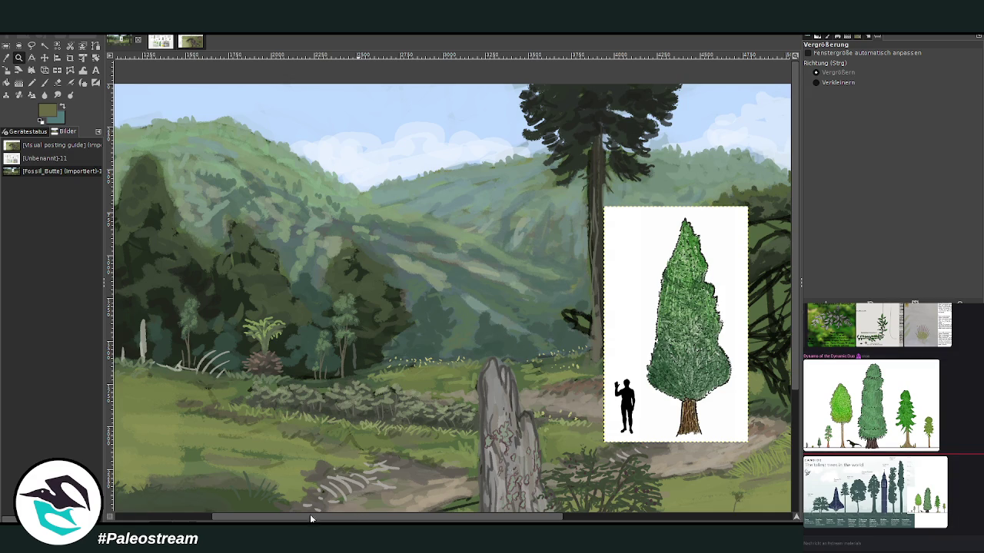
drag(260, 515, 162, 519)
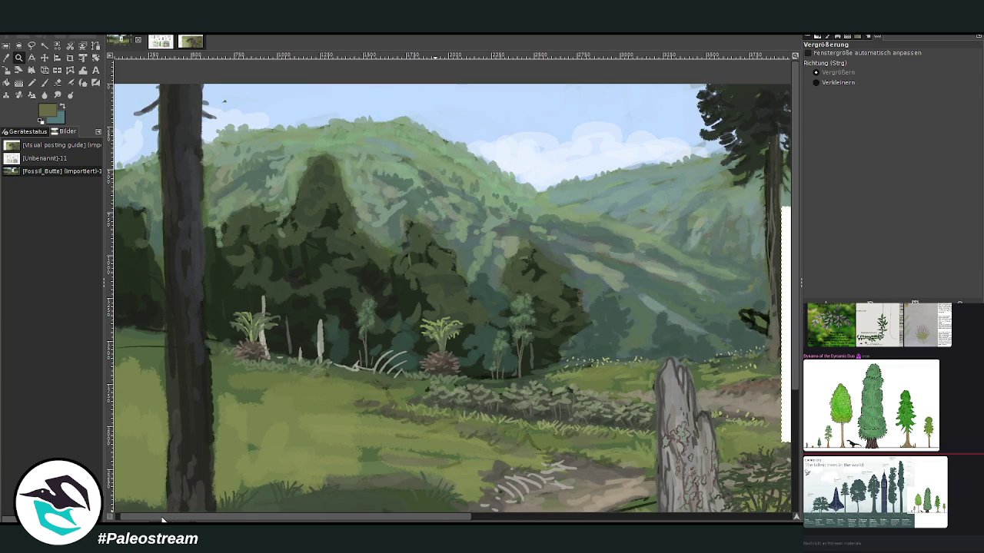
drag(795, 352, 793, 374)
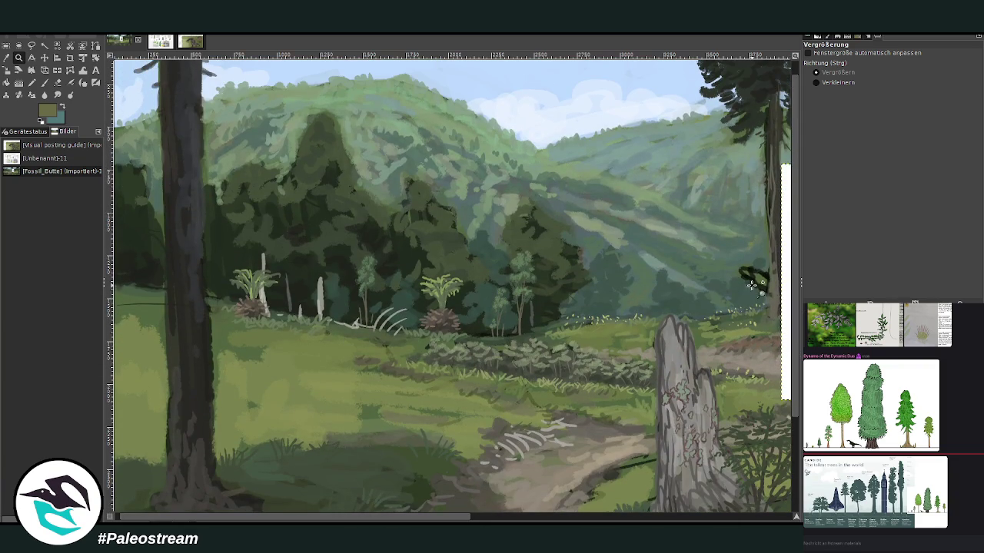
key(m)
mouse_move(786, 303)
mouse_down()
mouse_move(717, 299)
mouse_move(518, 334)
mouse_up()
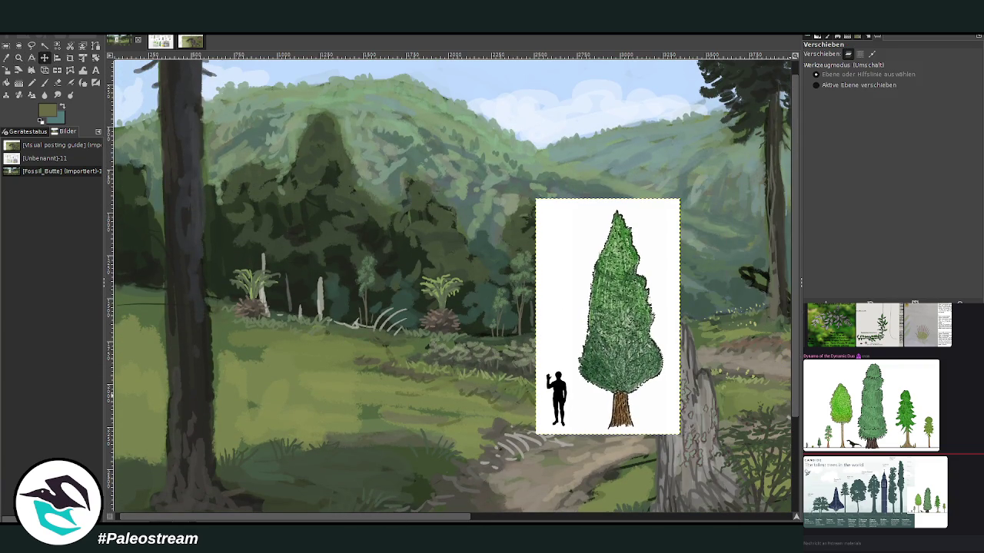
Paint dark Wollemia-like conifers in the back forest at size 123, lowering opacity to 78, then 67.1.
key(o)
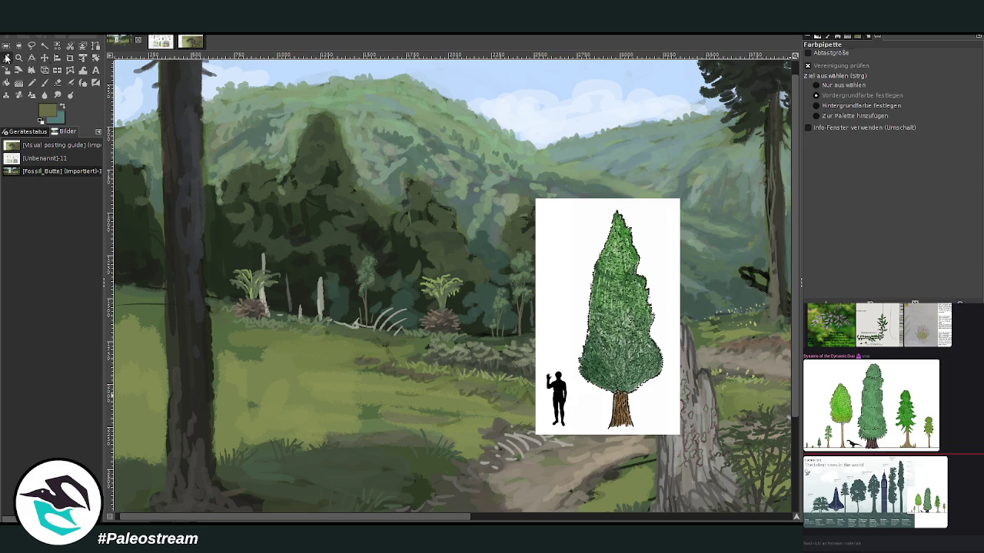
click(310, 263)
click(46, 81)
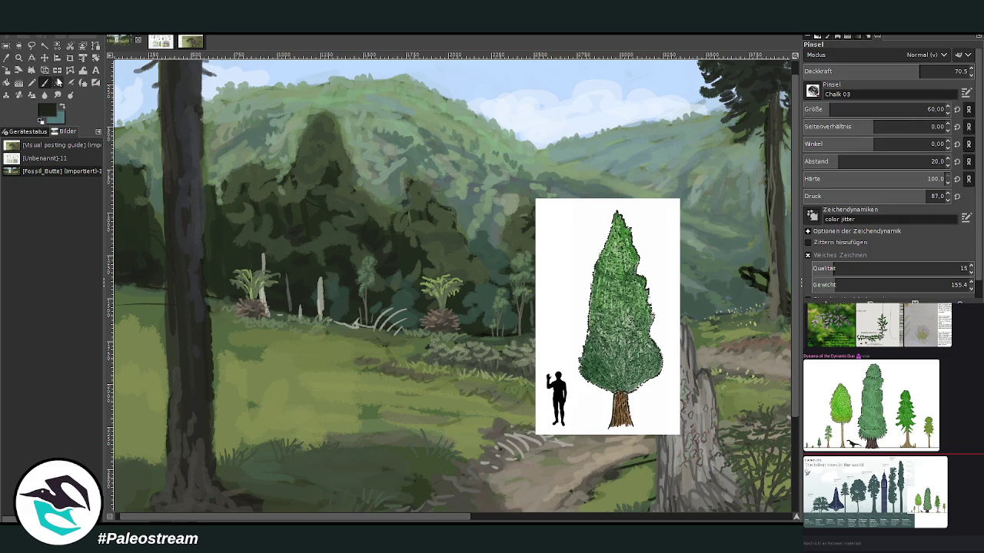
key(bracketright)
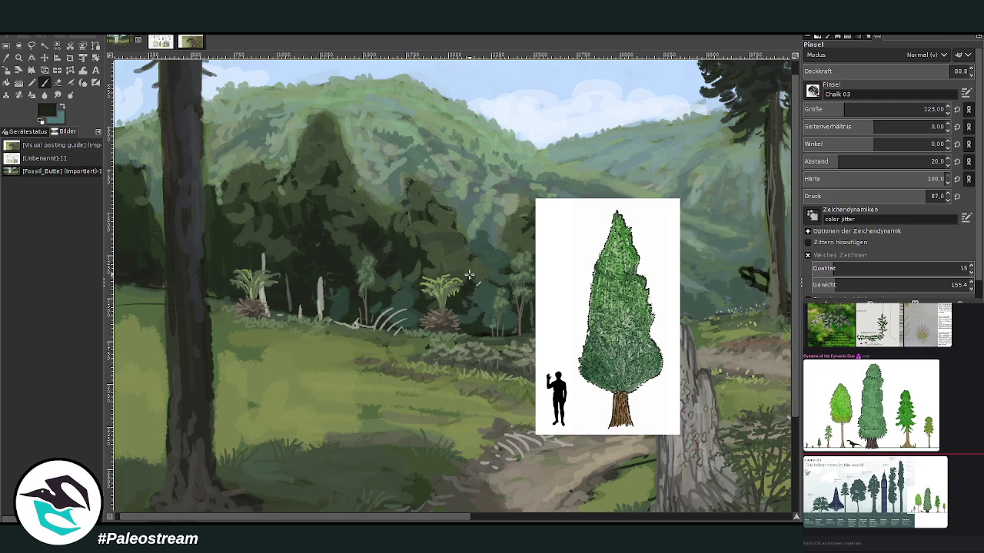
mouse_move(478, 293)
mouse_down()
mouse_move(467, 273)
mouse_move(477, 250)
mouse_move(470, 268)
mouse_move(485, 285)
mouse_move(471, 306)
mouse_move(482, 306)
mouse_move(466, 271)
mouse_move(470, 247)
mouse_move(480, 248)
mouse_move(486, 279)
mouse_move(461, 281)
mouse_move(484, 311)
mouse_move(468, 317)
mouse_up()
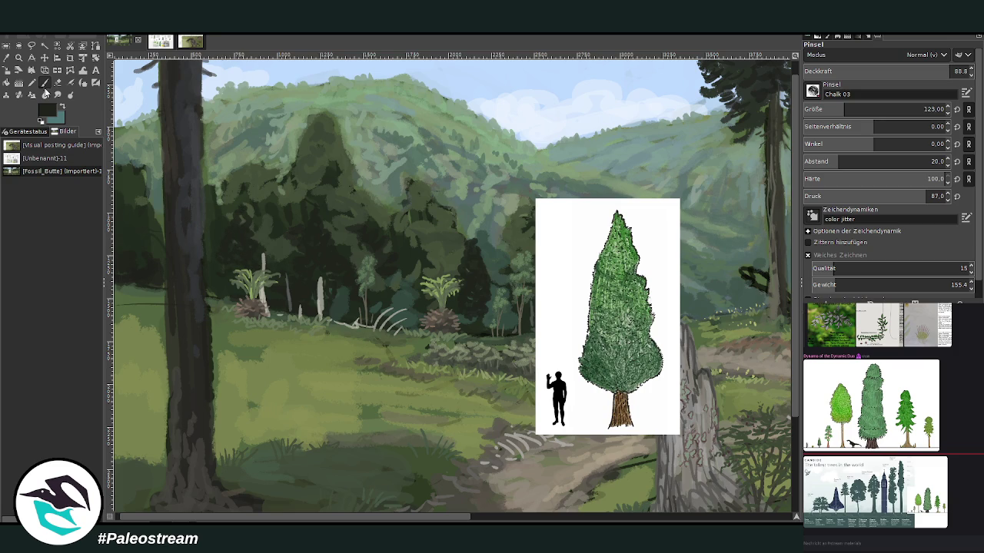
ctrl+click(773, 313)
drag(945, 72, 911, 65)
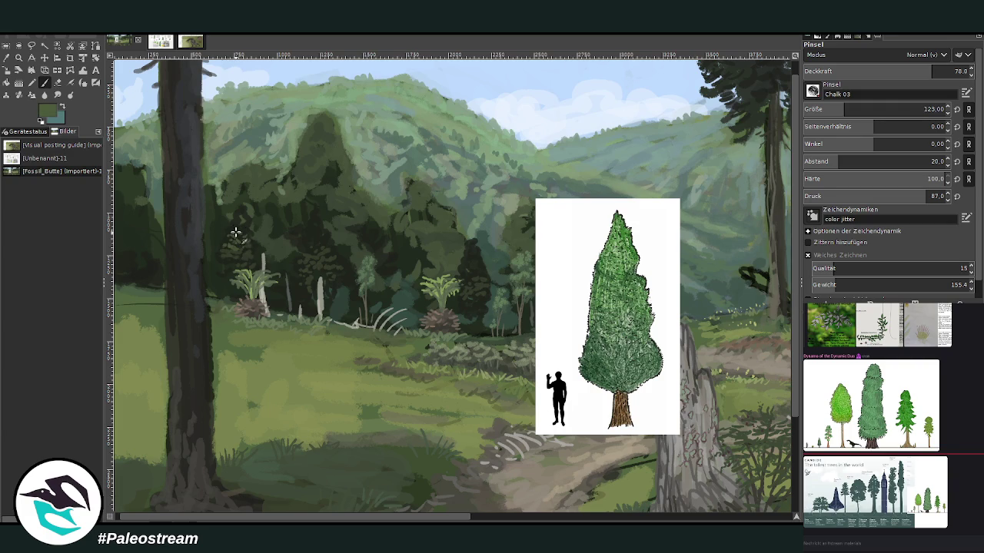
drag(880, 74, 890, 66)
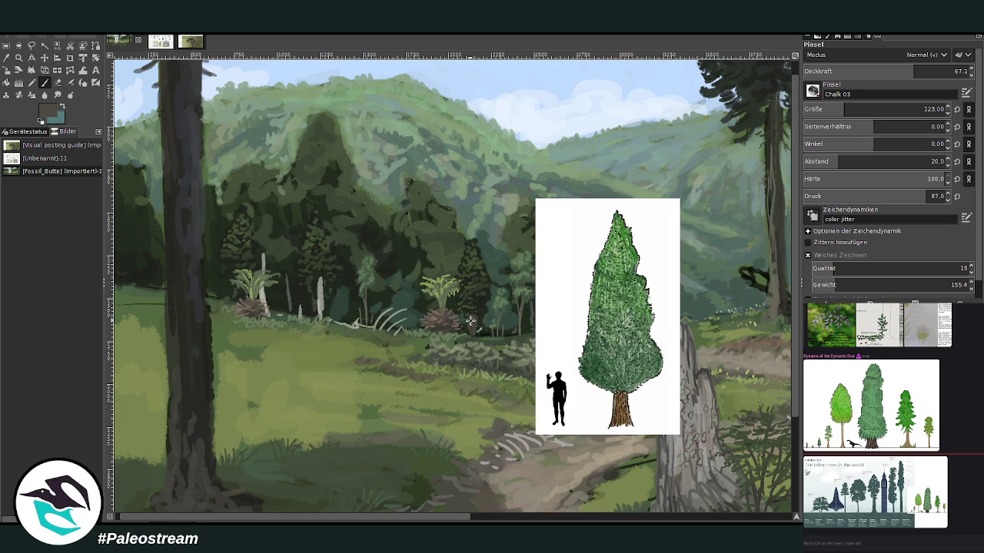
click(6, 68)
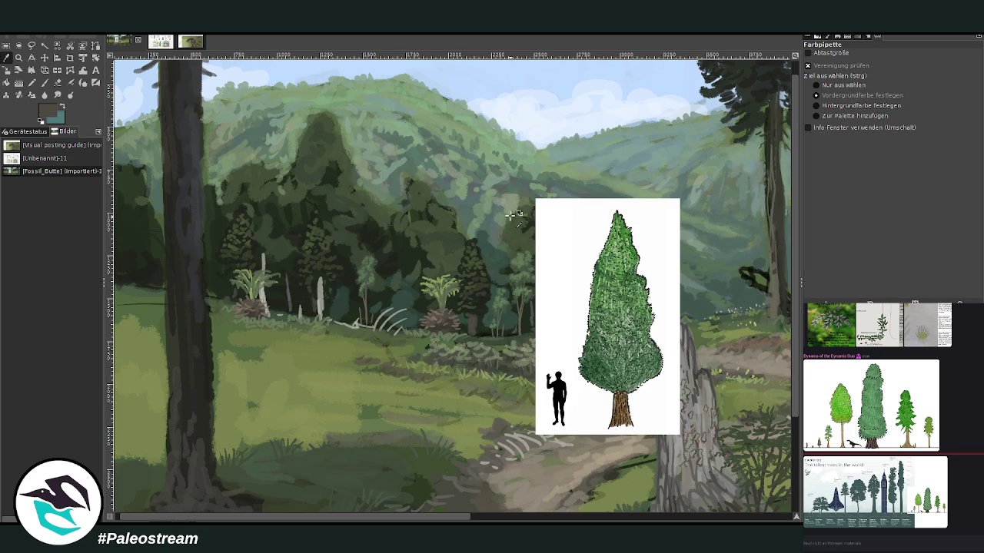
Sample a darker forest green and paint a small trunk beneath the dark conifer.
click(410, 259)
key(p)
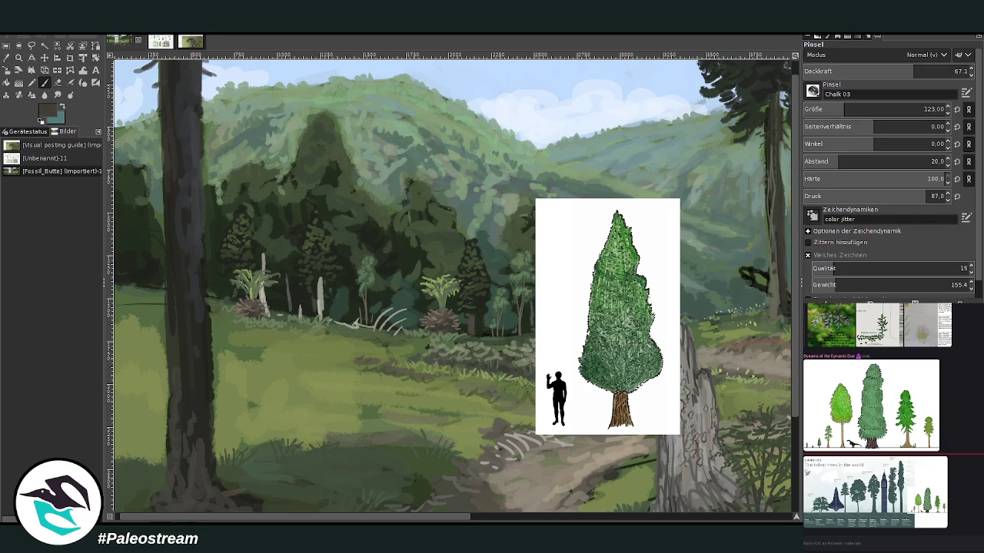
drag(472, 320, 470, 338)
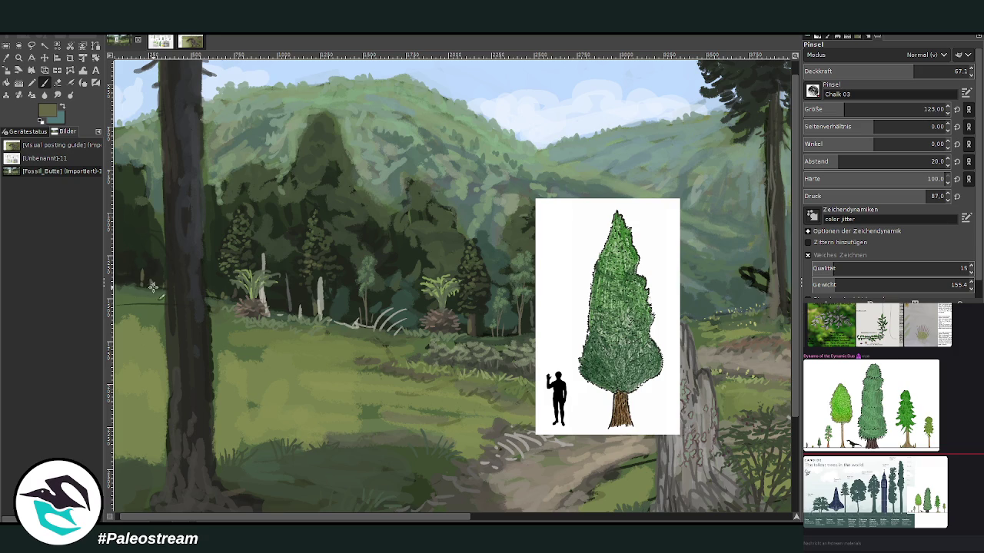
key(o)
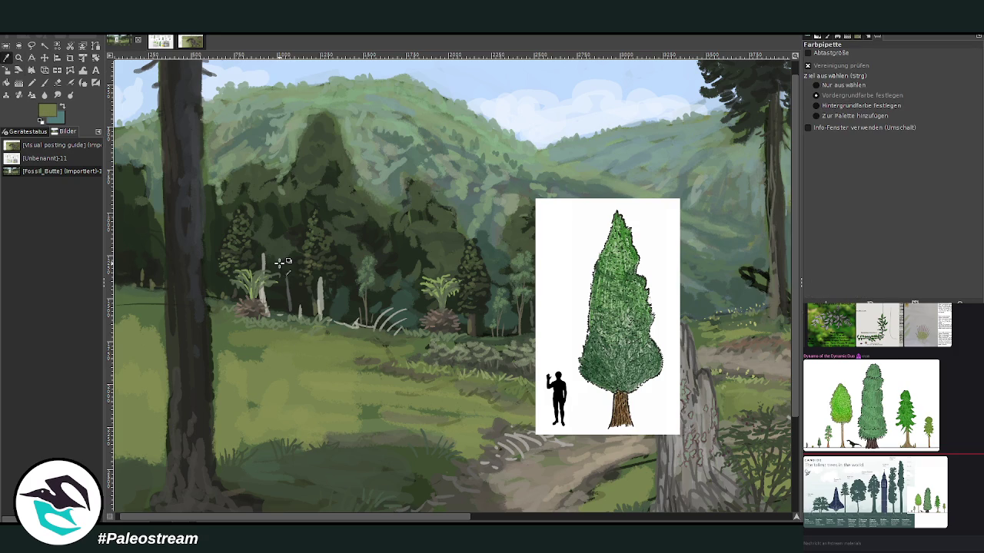
click(47, 83)
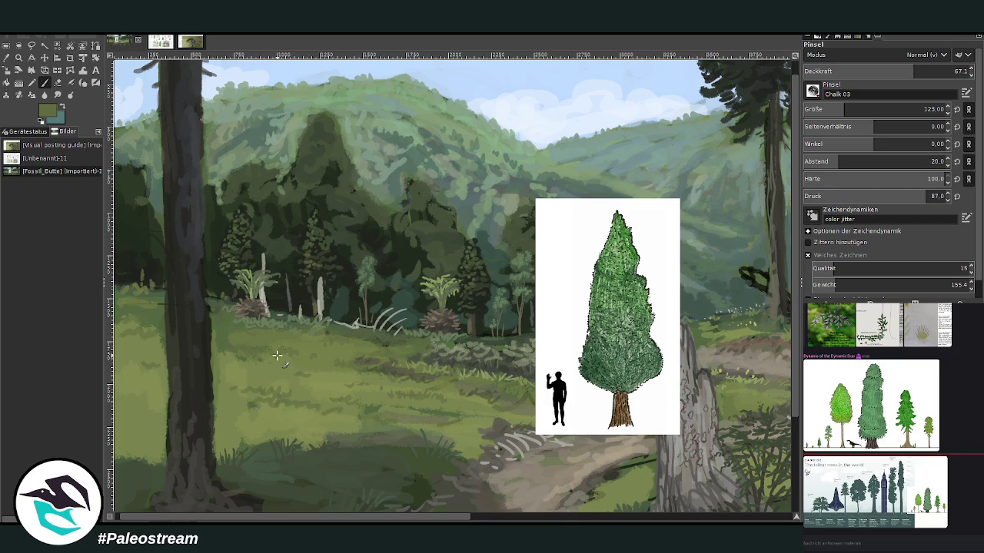
scroll(277, 356, down, 3)
scroll(277, 356, down, 1)
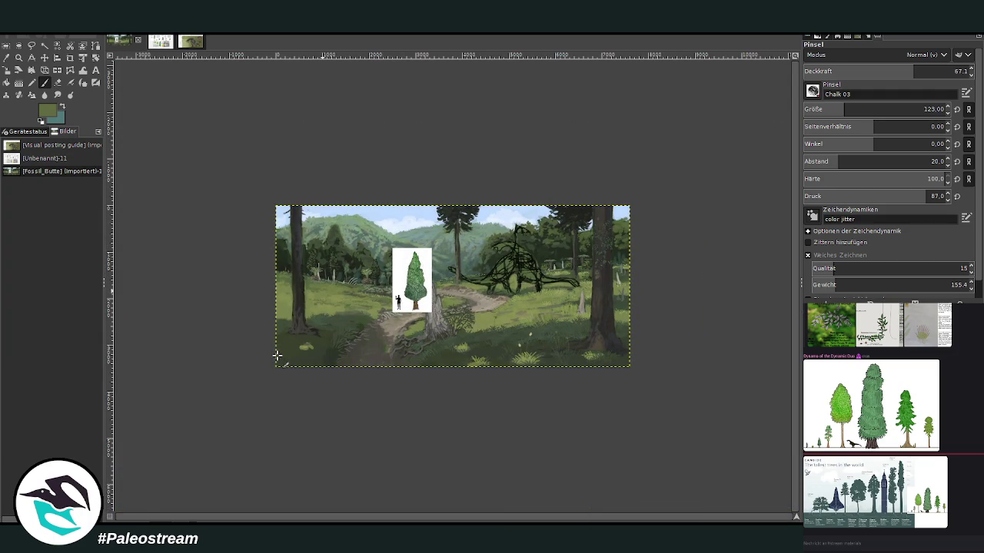
Zoom the landscape to fill the window and check the tree-size comparison reference.
click(18, 57)
drag(302, 185, 508, 372)
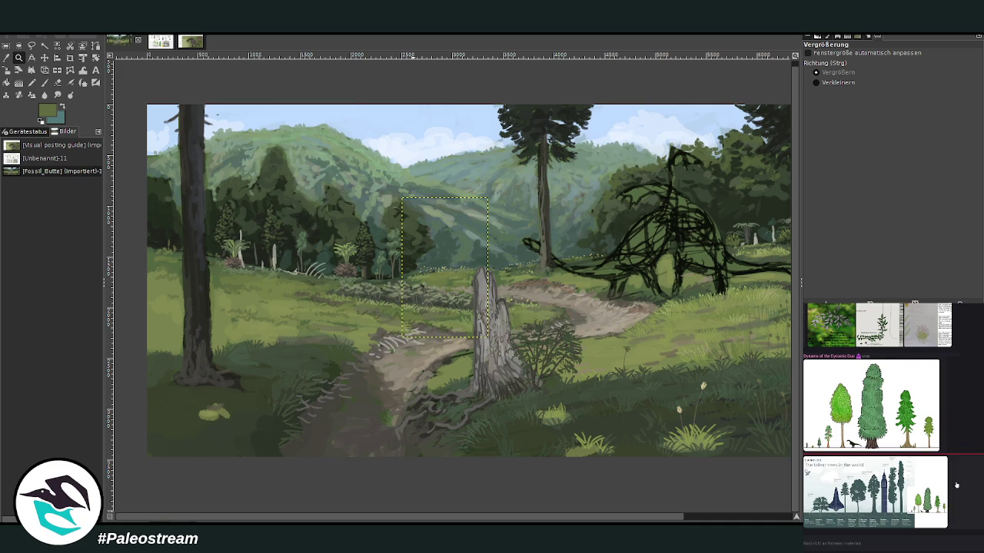
click(871, 404)
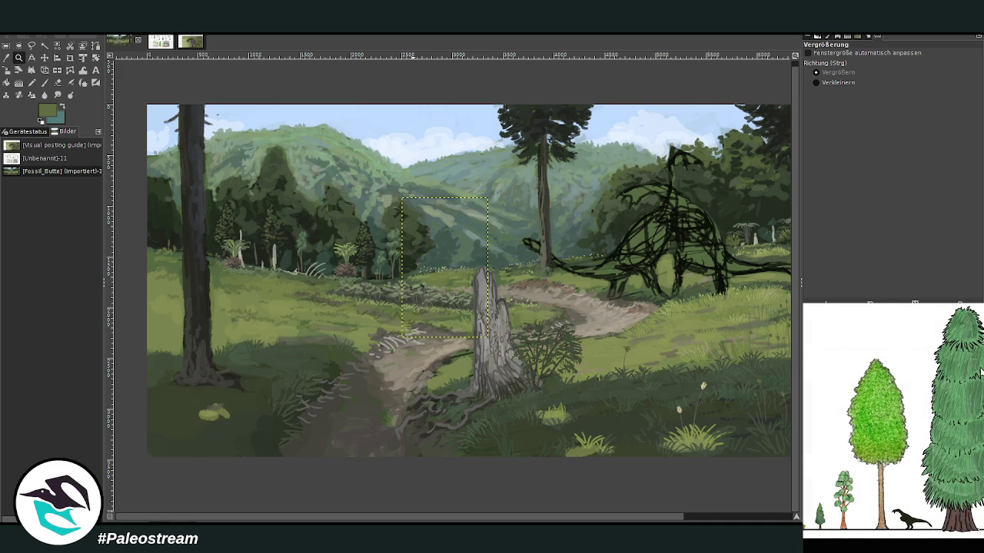
click(980, 371)
Browse the reference feed past the Dalbergia palm sheet to find and enlarge the Wollemia pine sheet.
scroll(884, 415, up, 5)
scroll(878, 417, up, 2)
scroll(879, 417, up, 2)
scroll(878, 417, up, 2)
scroll(878, 417, up, 1)
scroll(878, 417, up, 2)
scroll(879, 417, up, 2)
scroll(878, 418, up, 2)
scroll(879, 418, up, 2)
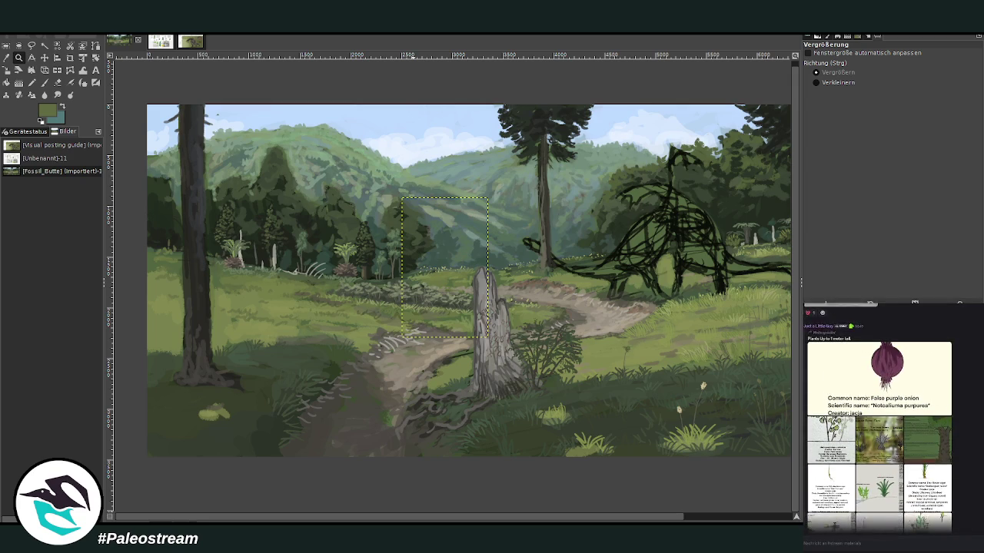
scroll(879, 417, down, 2)
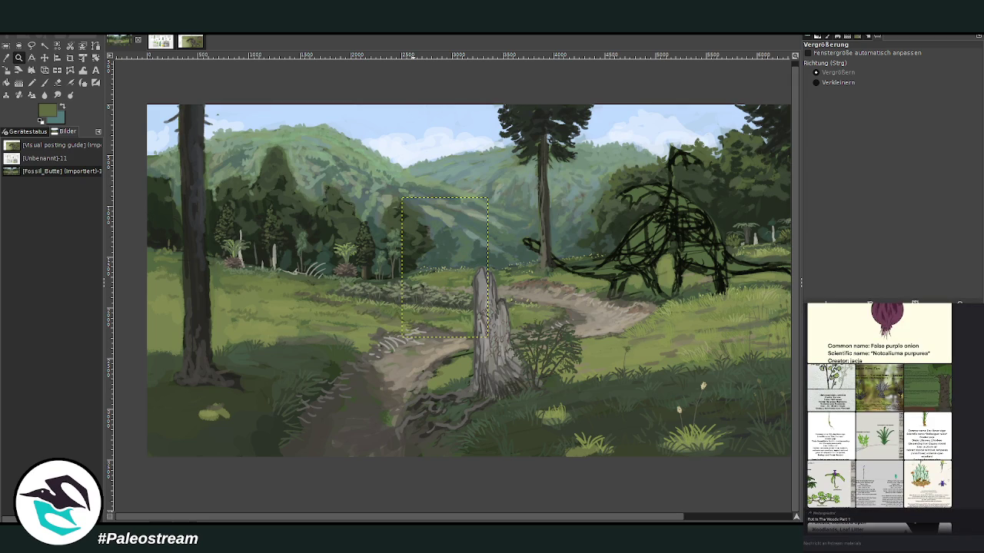
scroll(878, 417, up, 1)
scroll(878, 417, up, 3)
scroll(879, 417, up, 3)
scroll(879, 418, up, 2)
scroll(879, 418, up, 3)
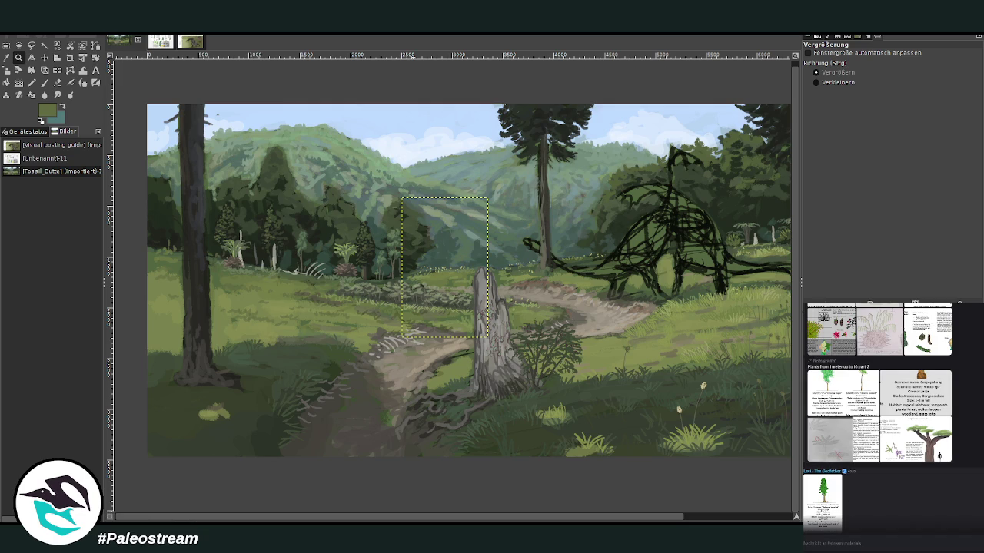
scroll(878, 417, up, 3)
scroll(879, 417, up, 2)
scroll(878, 417, up, 2)
scroll(879, 418, up, 2)
scroll(879, 417, up, 2)
scroll(879, 418, up, 2)
scroll(878, 418, up, 2)
scroll(878, 417, up, 2)
scroll(879, 417, up, 2)
click(843, 452)
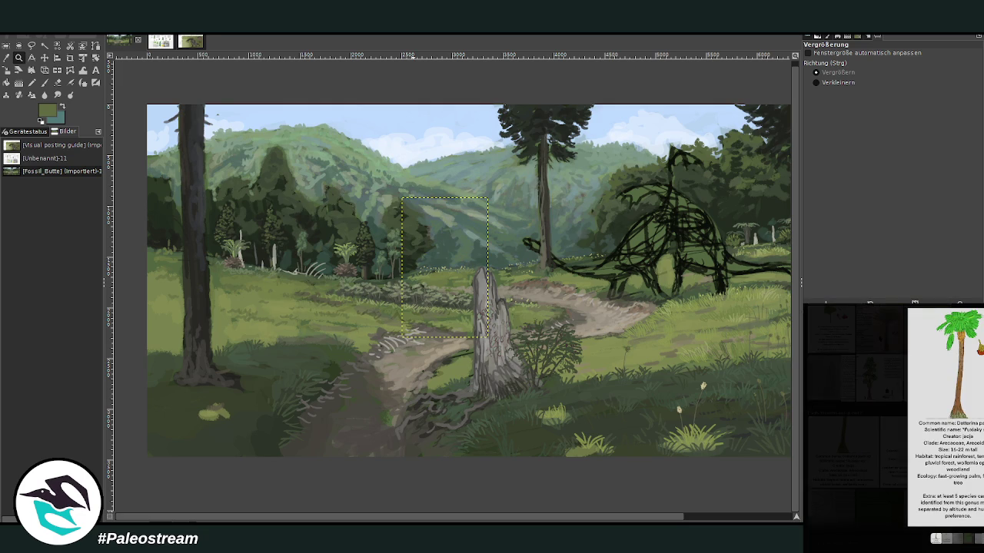
key(Escape)
scroll(923, 434, up, 2)
click(923, 435)
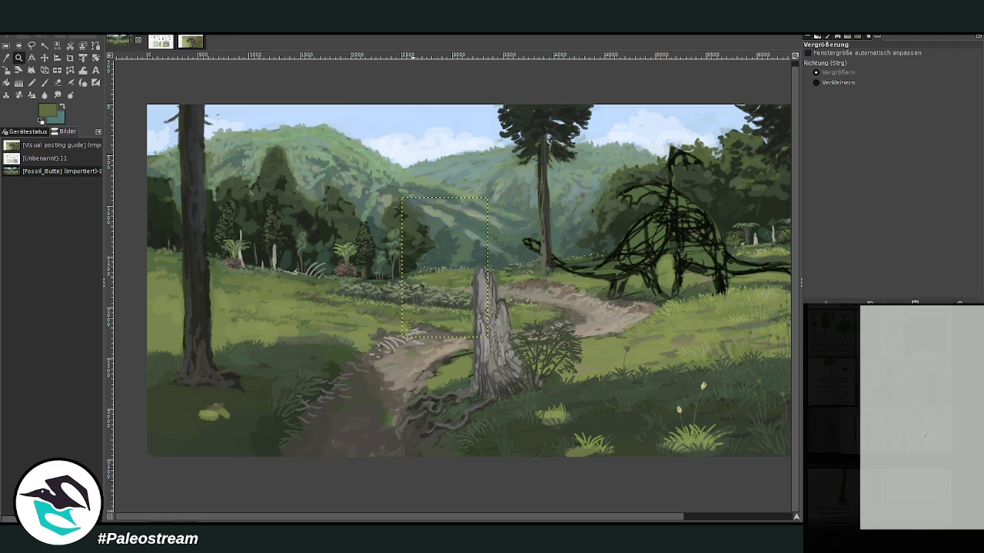
click(923, 435)
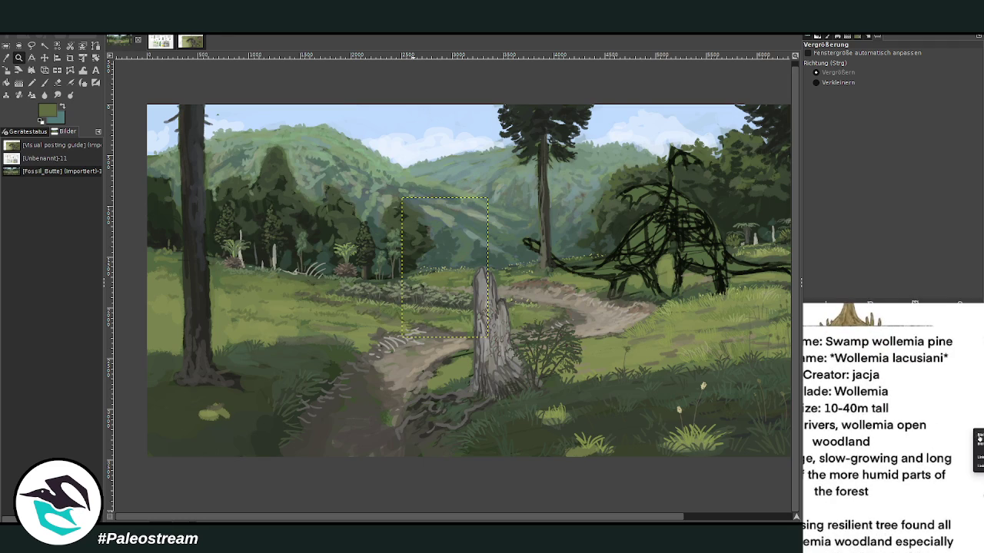
key(Escape)
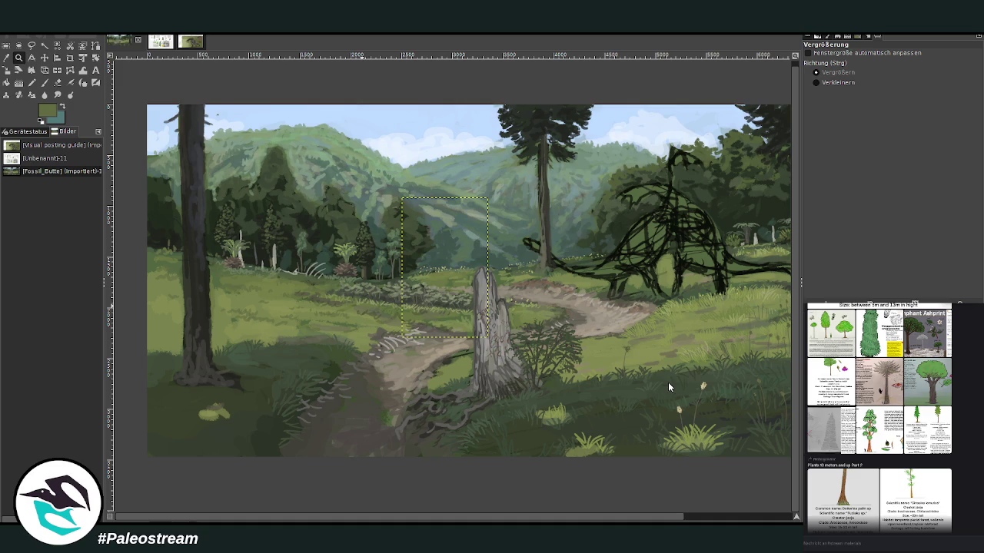
Paste the Wollemia pine comparison sheet and move it to the canvas centre.
key(ctrl+v)
click(44, 58)
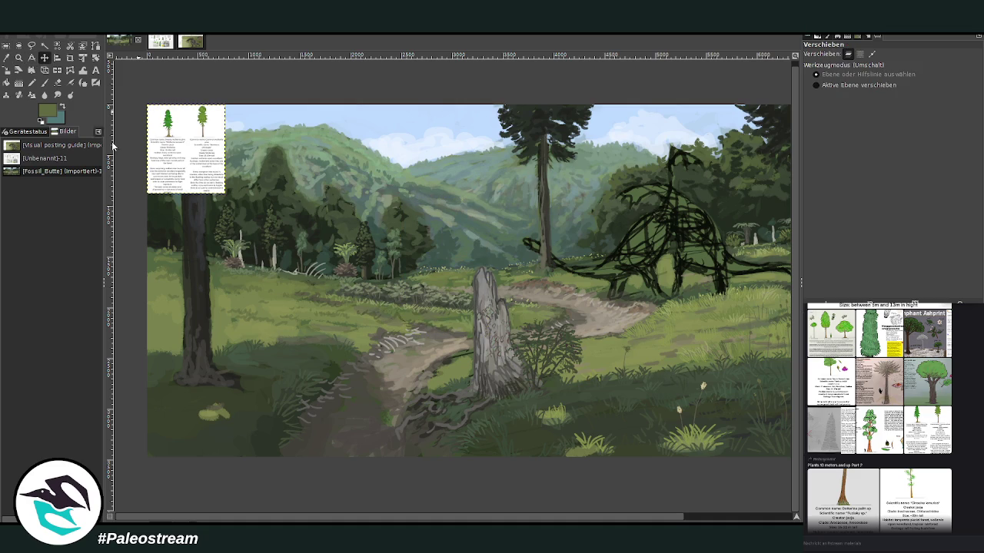
drag(209, 183, 500, 256)
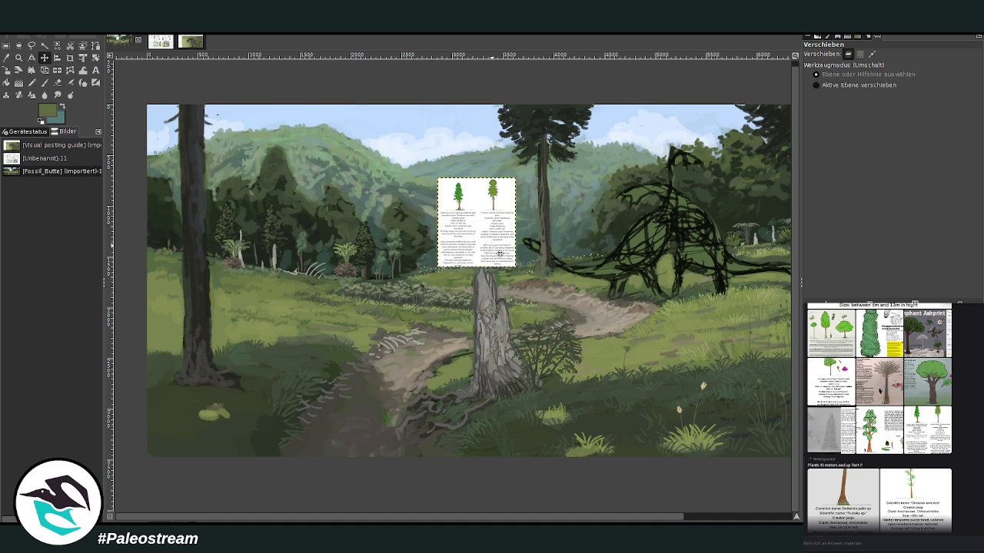
Zoom in on the tall tree and reference sheet, and set the paintbrush size to 74.
click(19, 58)
drag(435, 110, 604, 289)
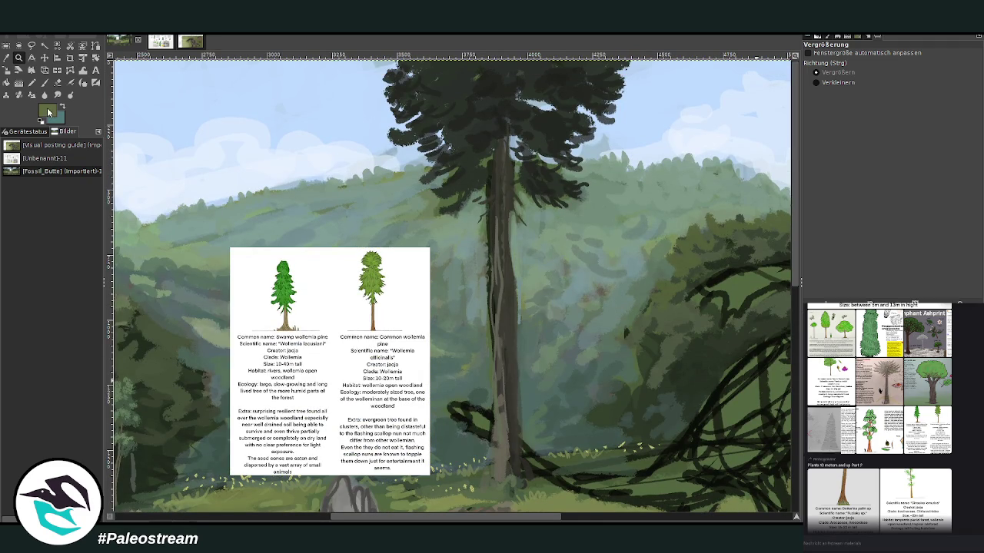
click(7, 58)
click(19, 58)
click(44, 82)
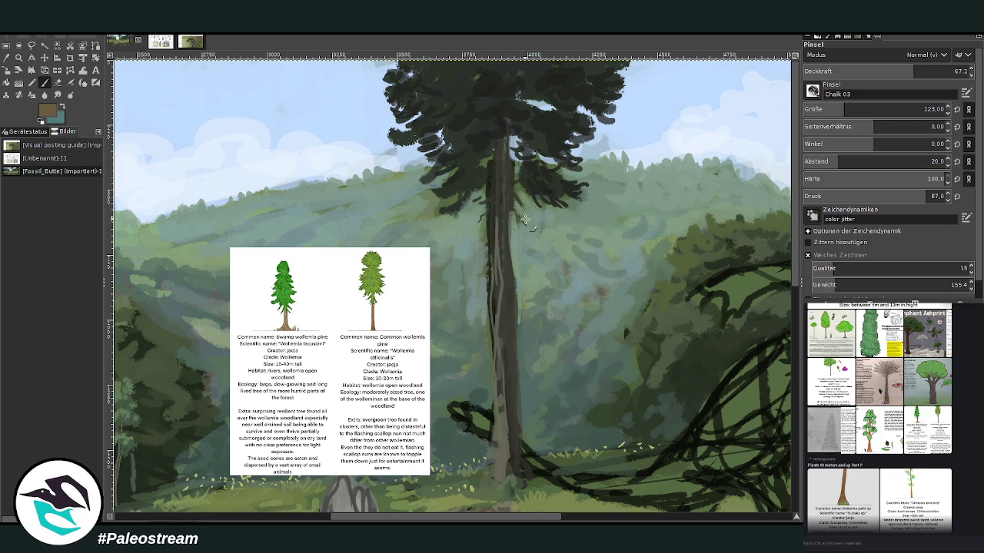
drag(869, 109, 845, 109)
Set the brush to 81.1 opacity and size 45 and paint light brown streaks along the trunk.
drag(494, 366, 491, 306)
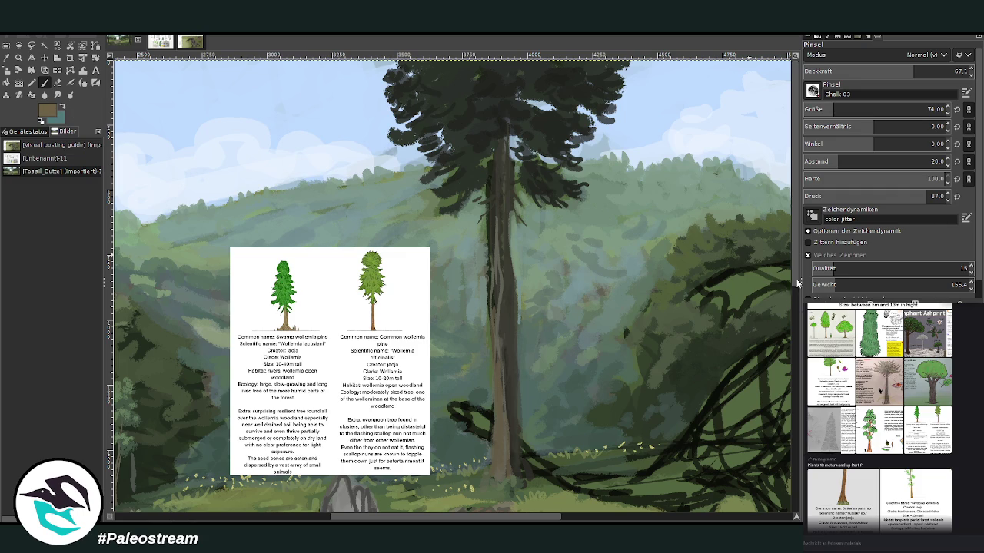
drag(907, 71, 922, 70)
drag(834, 109, 821, 109)
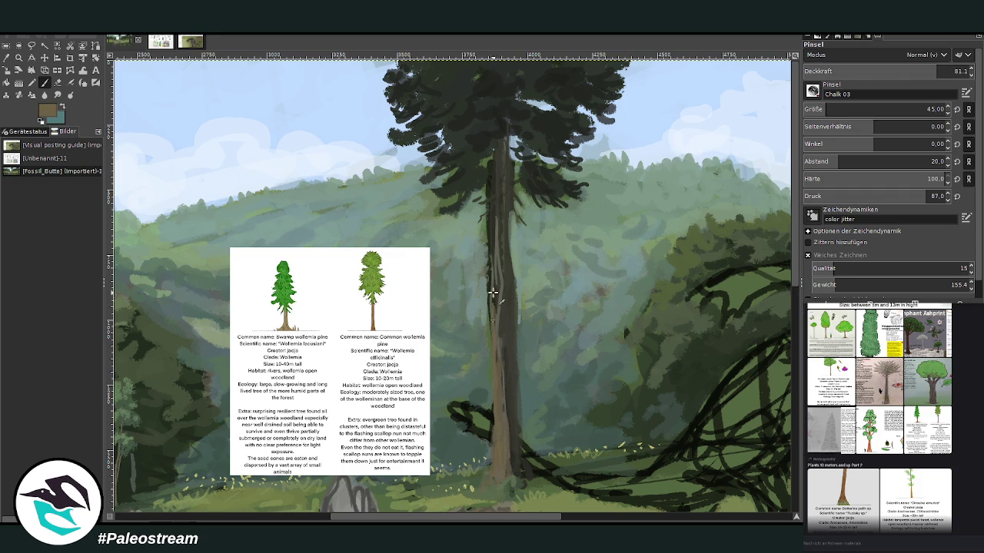
drag(490, 300, 492, 192)
drag(499, 351, 502, 472)
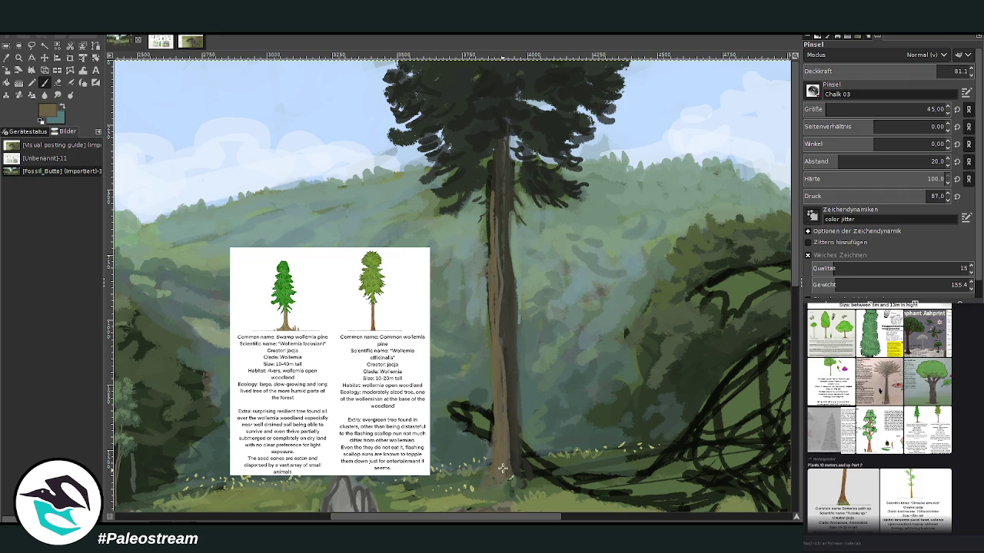
mouse_move(489, 229)
mouse_down()
mouse_move(492, 154)
mouse_move(498, 419)
mouse_up()
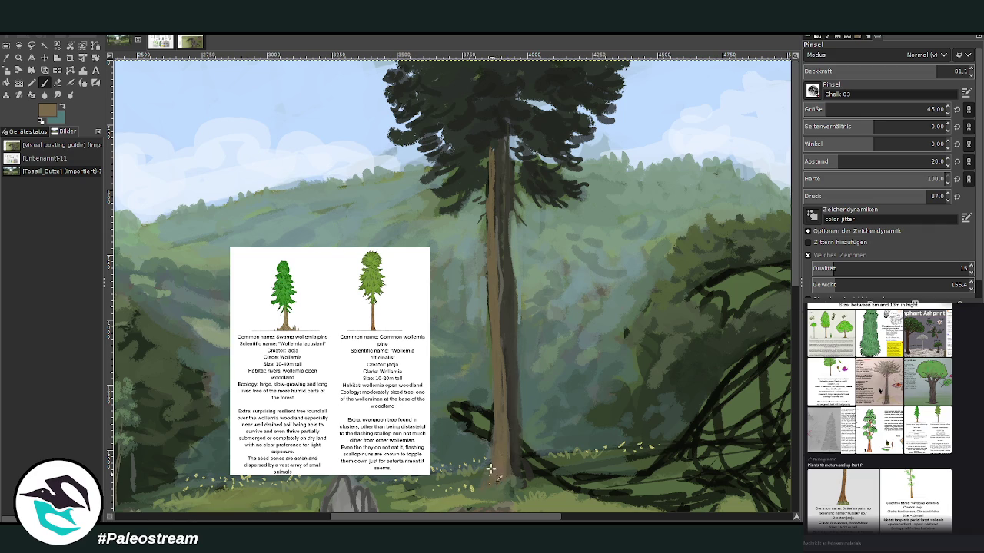
Shade the trunk's base and right edge darker and highlight its left edge.
mouse_move(500, 471)
mouse_down()
mouse_move(509, 453)
mouse_move(498, 314)
mouse_up()
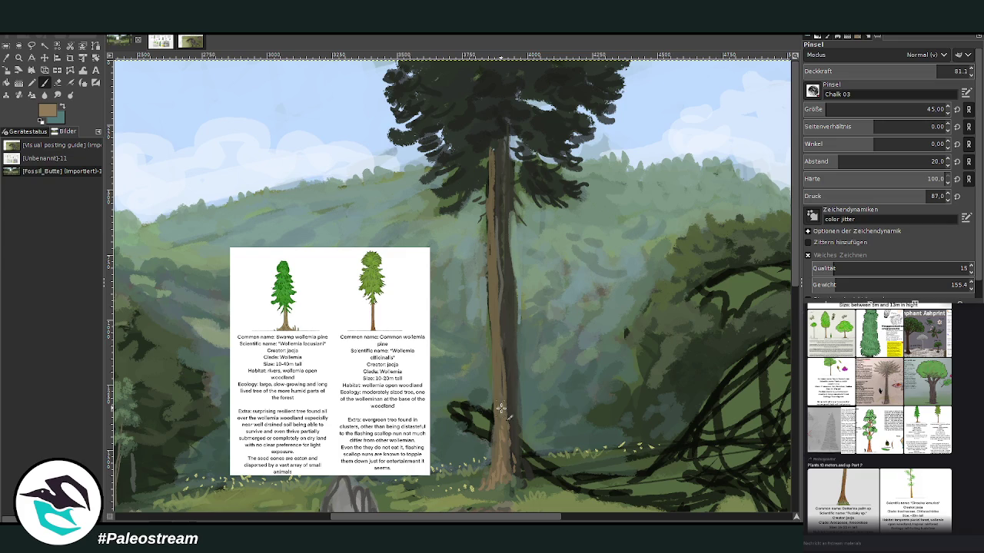
drag(489, 250, 493, 213)
mouse_move(507, 444)
mouse_down()
mouse_move(498, 138)
mouse_move(497, 307)
mouse_up()
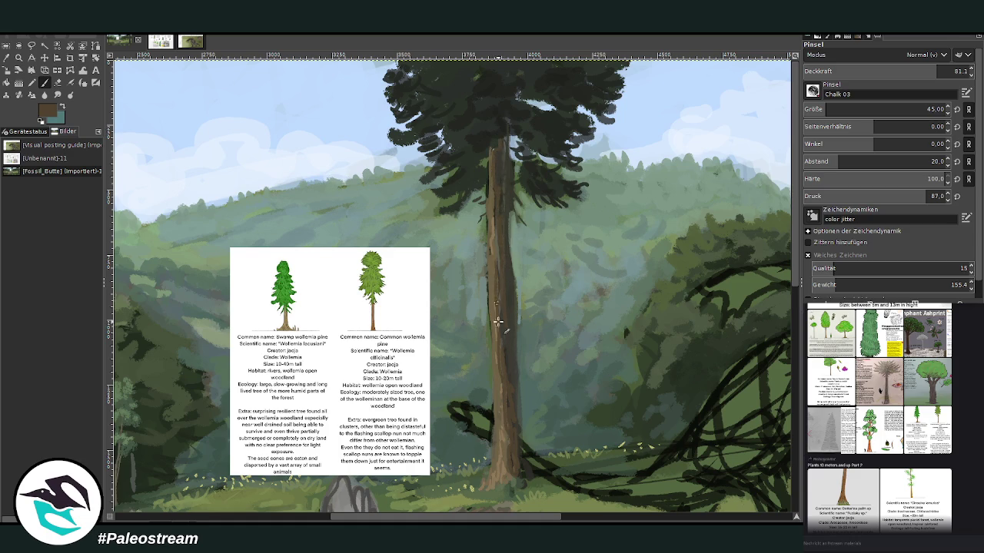
drag(499, 238, 501, 85)
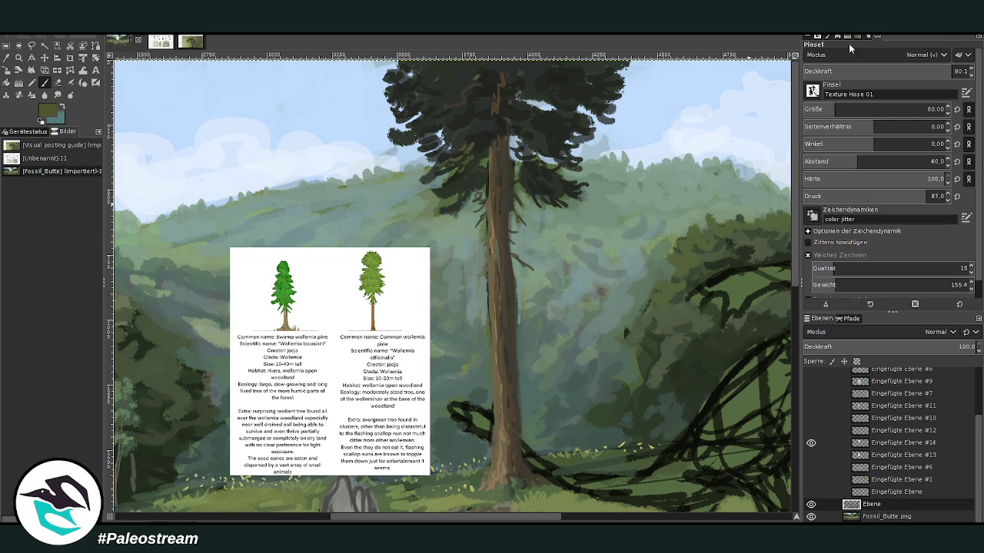
Paint light olive and dark green foliage texture across the crown and its upper-left top.
drag(556, 182, 546, 186)
mouse_move(504, 127)
mouse_down()
mouse_move(403, 140)
mouse_move(438, 111)
mouse_move(398, 111)
mouse_move(448, 92)
mouse_move(392, 100)
mouse_move(415, 66)
mouse_move(471, 99)
mouse_move(494, 77)
mouse_move(505, 99)
mouse_move(556, 83)
mouse_move(533, 71)
mouse_up()
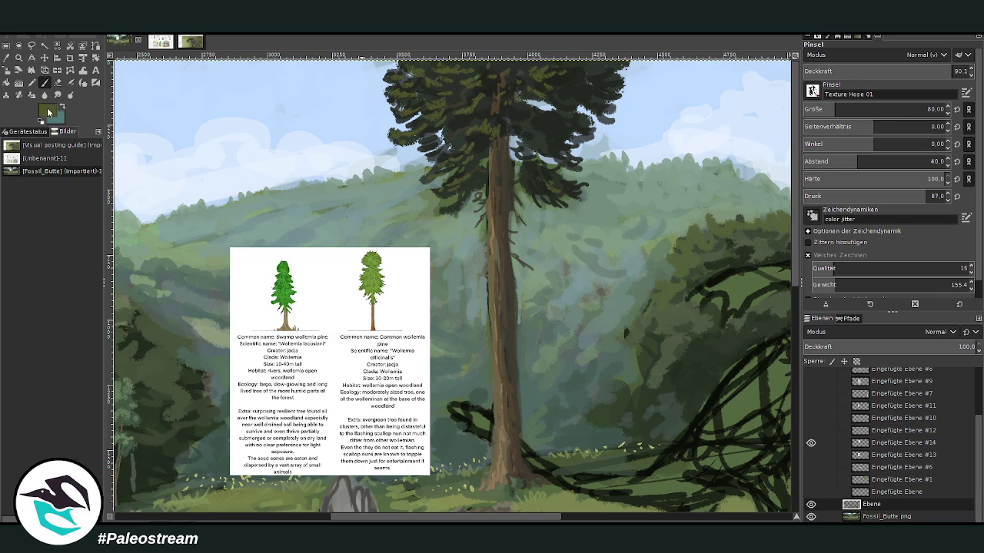
mouse_move(449, 157)
mouse_down()
mouse_move(397, 121)
mouse_move(407, 88)
mouse_up()
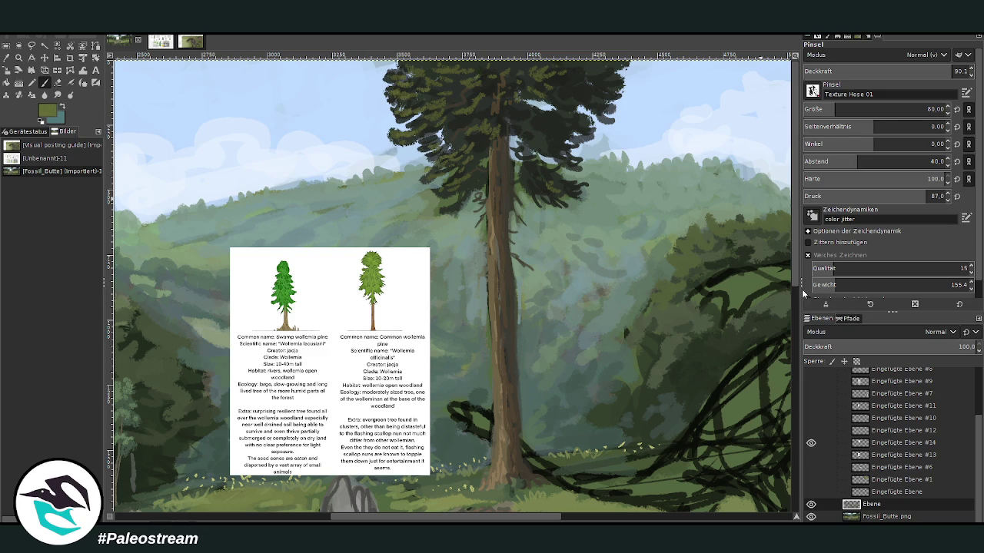
mouse_move(445, 107)
mouse_down()
mouse_move(431, 112)
mouse_move(468, 118)
mouse_move(426, 89)
mouse_up()
mouse_move(392, 79)
mouse_down()
mouse_move(473, 66)
mouse_move(442, 99)
mouse_up()
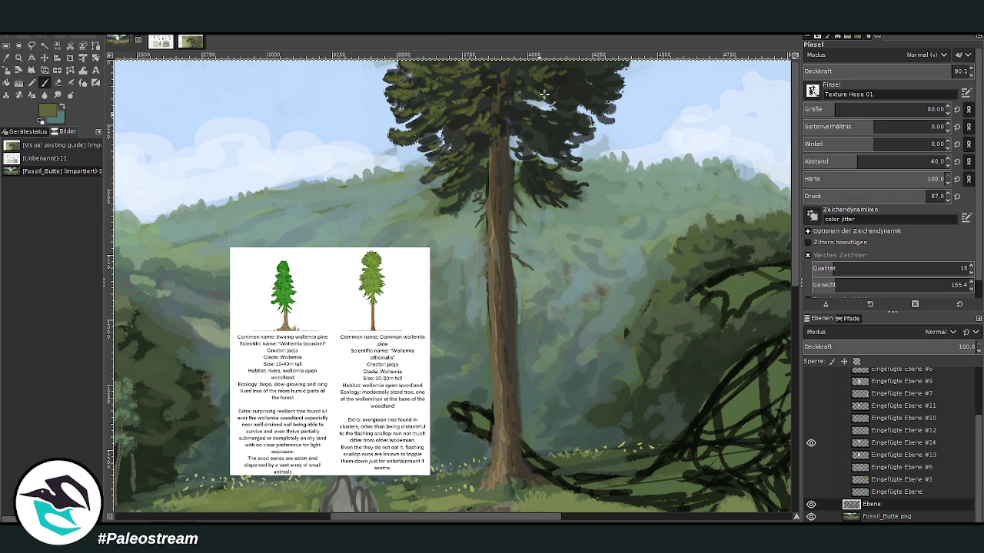
Sample a dark tree colour, set opacity 100 and spacing 23, and add dark foliage on the crown's right side.
ctrl+click(557, 134)
drag(923, 71, 961, 71)
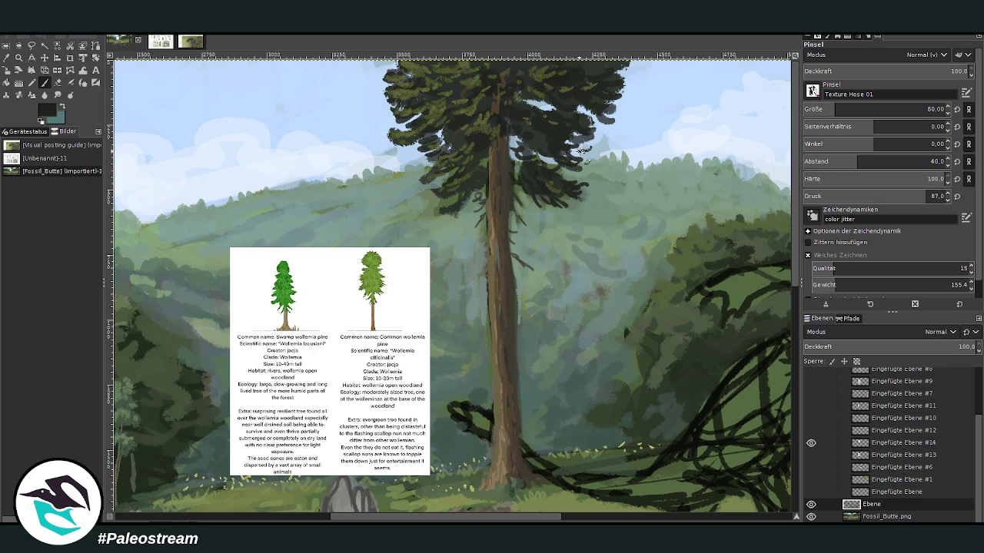
click(842, 159)
mouse_move(600, 96)
mouse_down()
mouse_move(626, 92)
mouse_move(611, 65)
mouse_move(596, 61)
mouse_up()
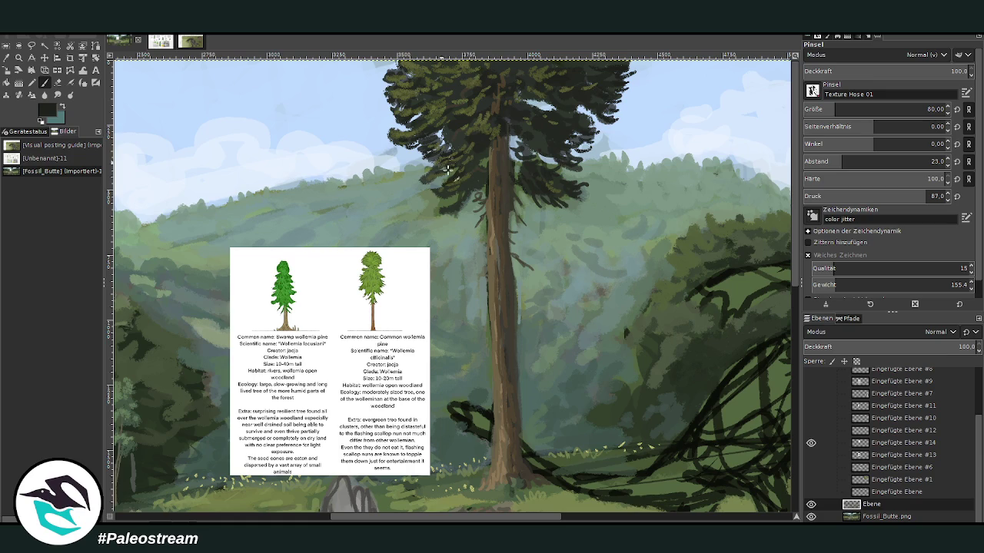
mouse_move(527, 219)
mouse_down()
mouse_move(549, 135)
mouse_move(588, 142)
mouse_move(584, 112)
mouse_move(547, 106)
mouse_up()
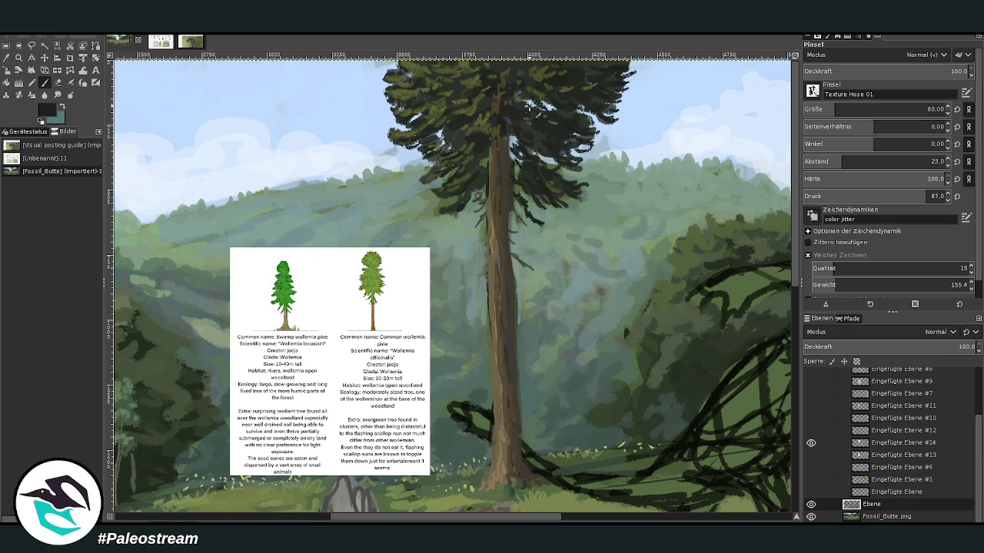
Sample the light sky blue as the painting colour.
key(o)
click(294, 79)
key(p)
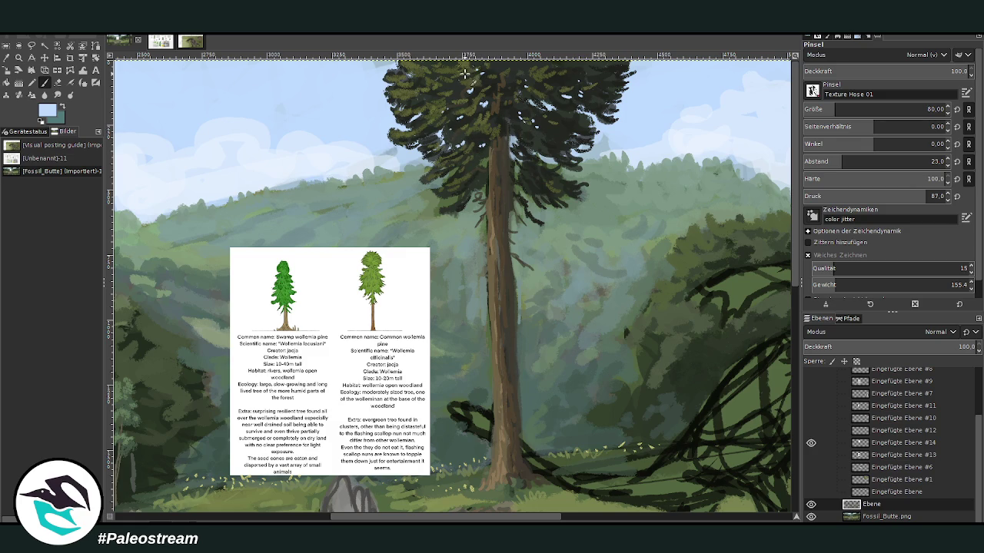
scroll(488, 100, down, 3)
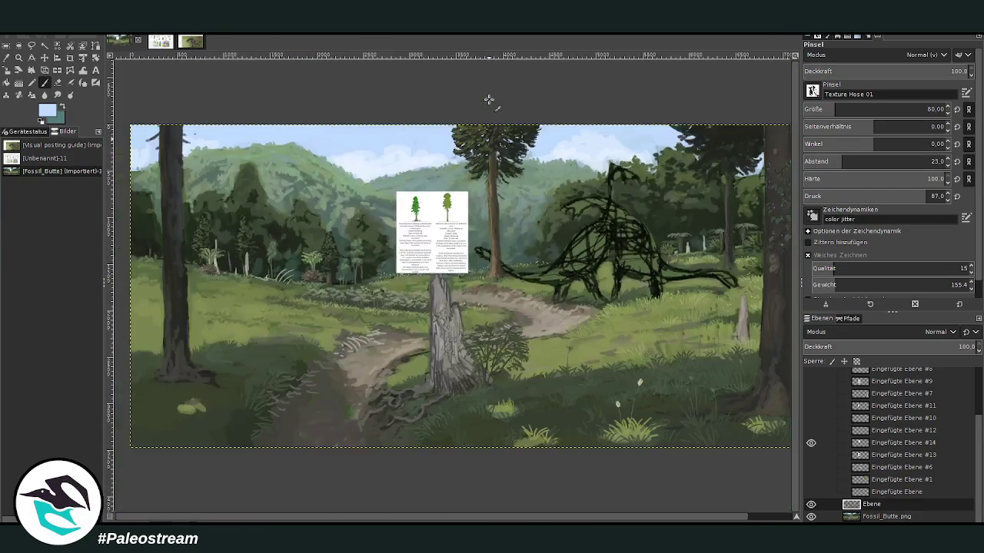
Drag the Wollemia reference card beside the sauropod sketch with the Move tool.
scroll(489, 100, down, 1)
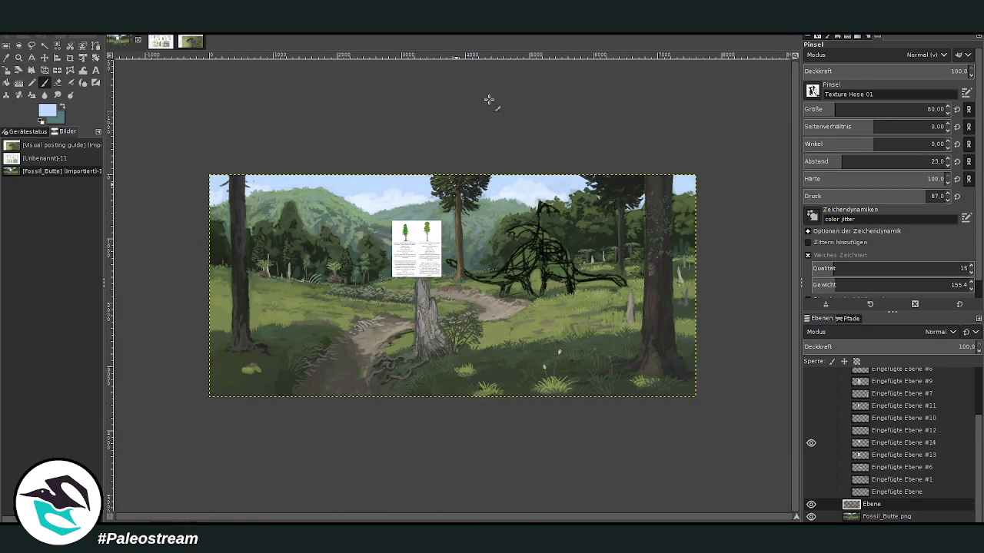
click(44, 58)
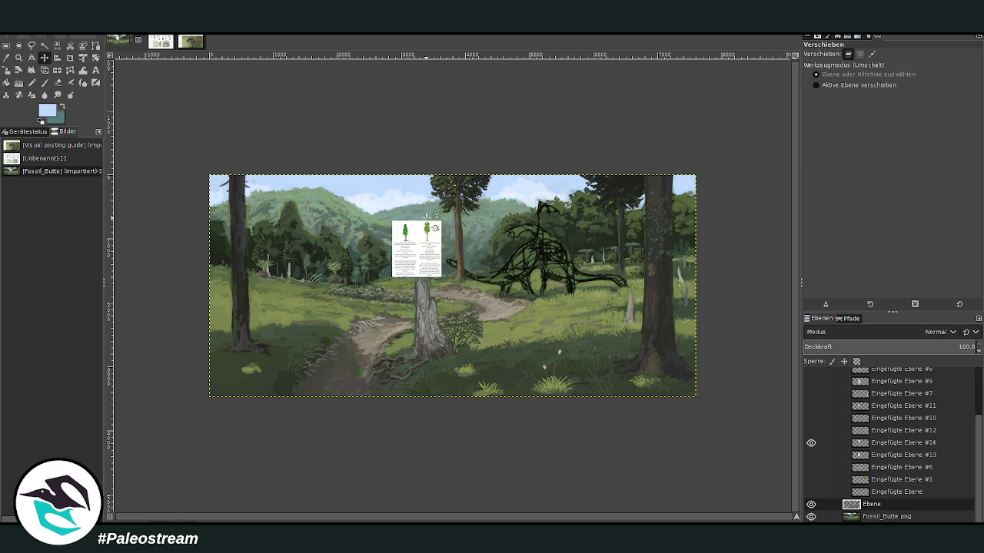
drag(417, 246, 553, 227)
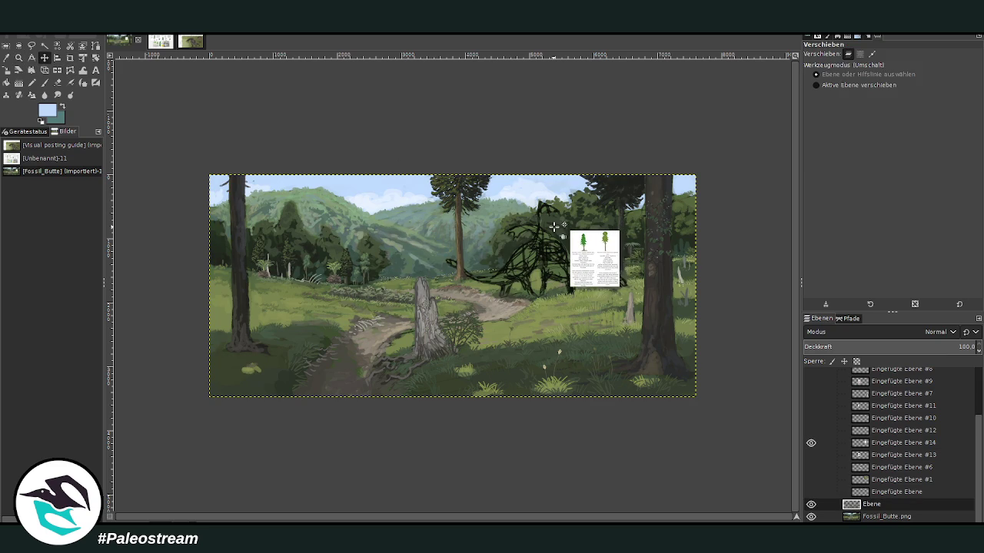
Zoom in around the card, sample a dark green-grey from the foliage, and enlarge the brush slightly.
click(18, 57)
drag(509, 137, 642, 304)
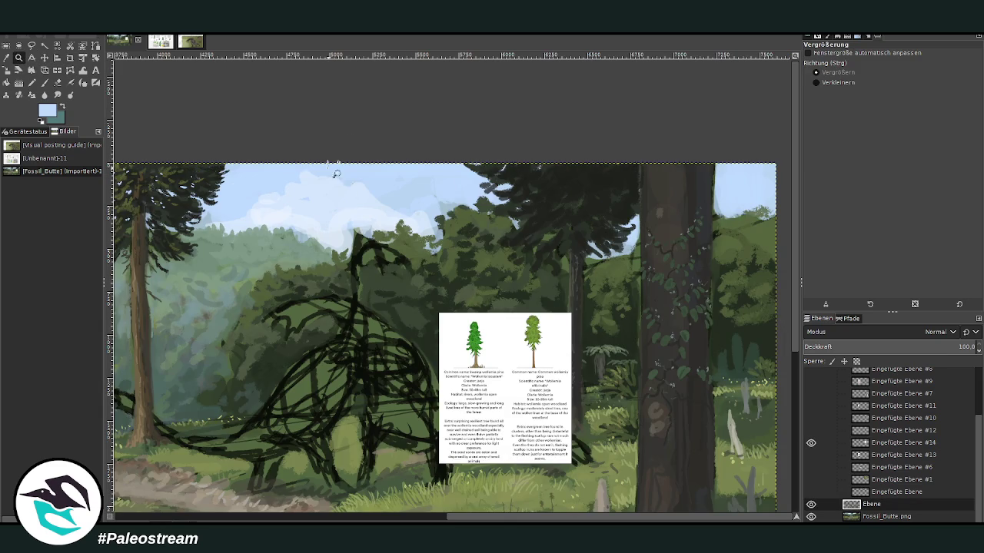
drag(323, 133, 611, 460)
key(o)
click(570, 155)
key(bracketright)
key(bracketright)
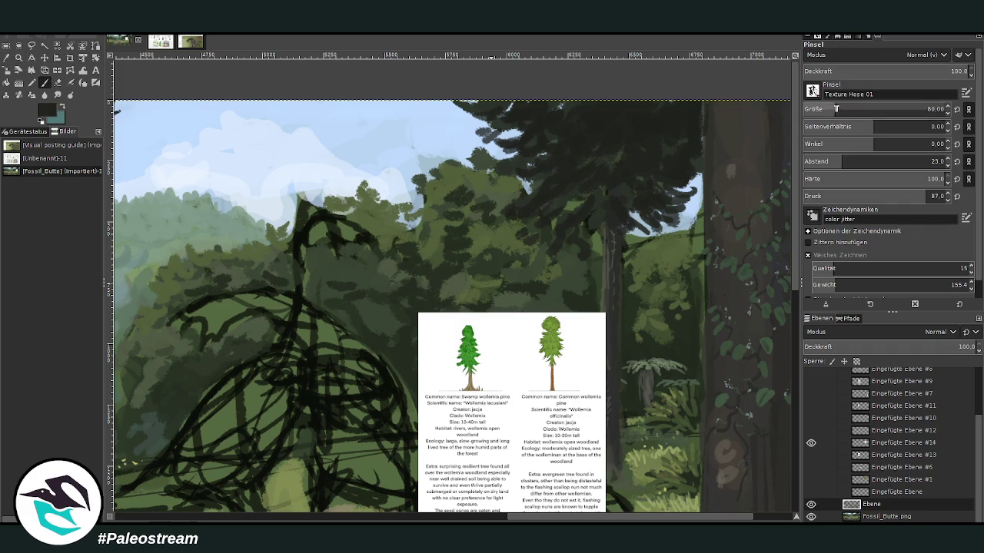
Enlarge the brush to 98 and fill the conifer canopy with dark foliage, covering the right-edge sky gap.
drag(845, 109, 869, 109)
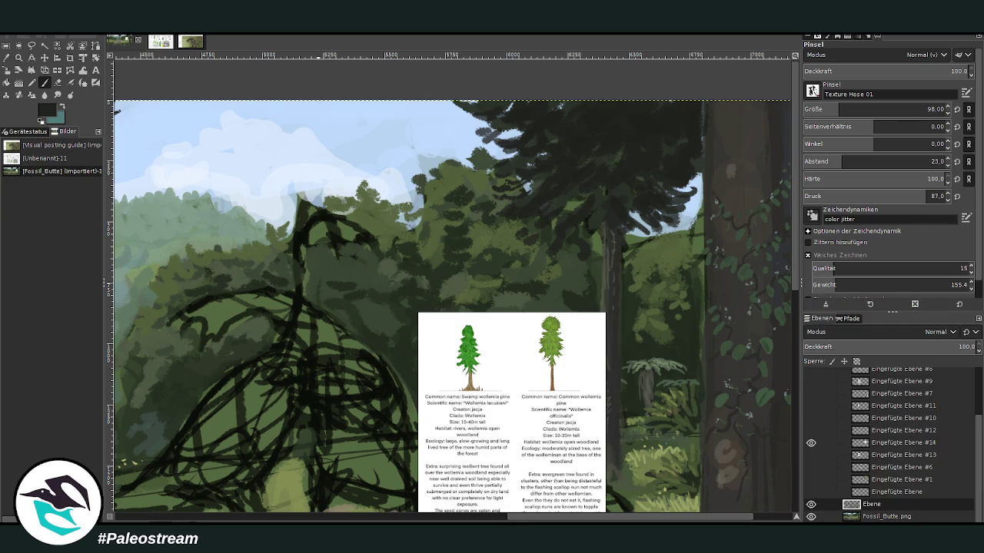
mouse_move(509, 144)
mouse_down()
mouse_move(491, 129)
mouse_move(511, 131)
mouse_move(475, 117)
mouse_move(570, 119)
mouse_move(487, 105)
mouse_move(498, 141)
mouse_up()
mouse_move(523, 175)
mouse_down()
mouse_move(495, 175)
mouse_move(523, 146)
mouse_move(482, 143)
mouse_up()
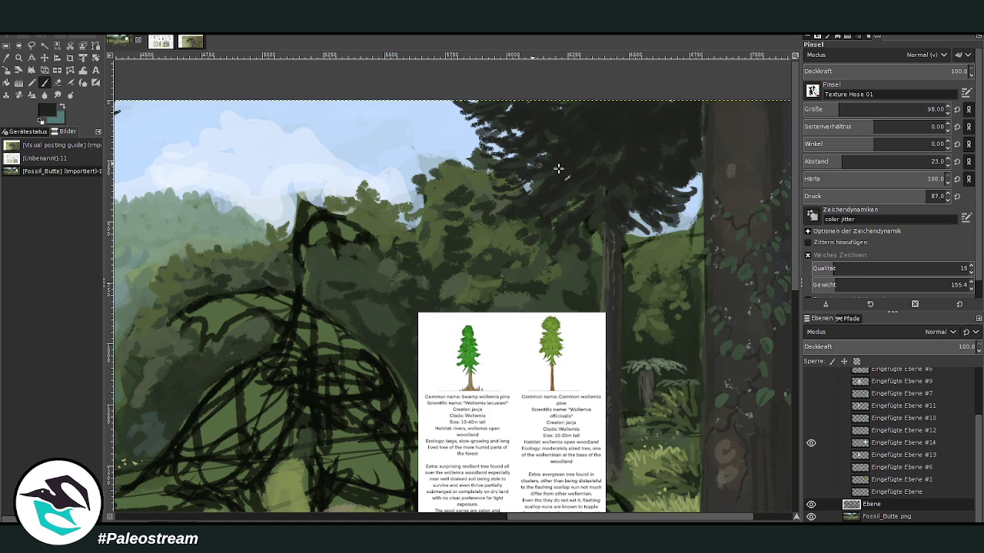
drag(658, 231, 686, 196)
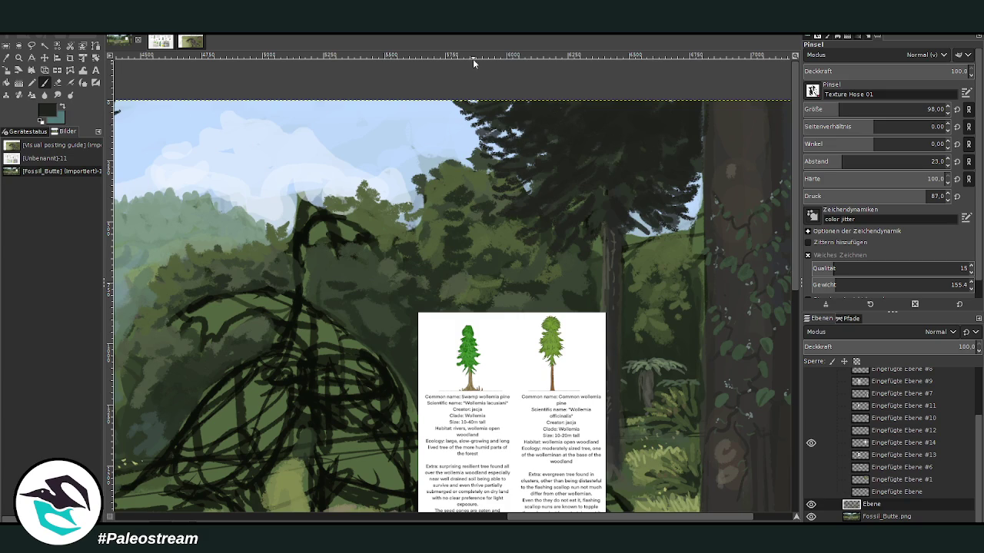
Dab light olive highlights across the foliage at 59 opacity, then choose a darker olive.
click(7, 57)
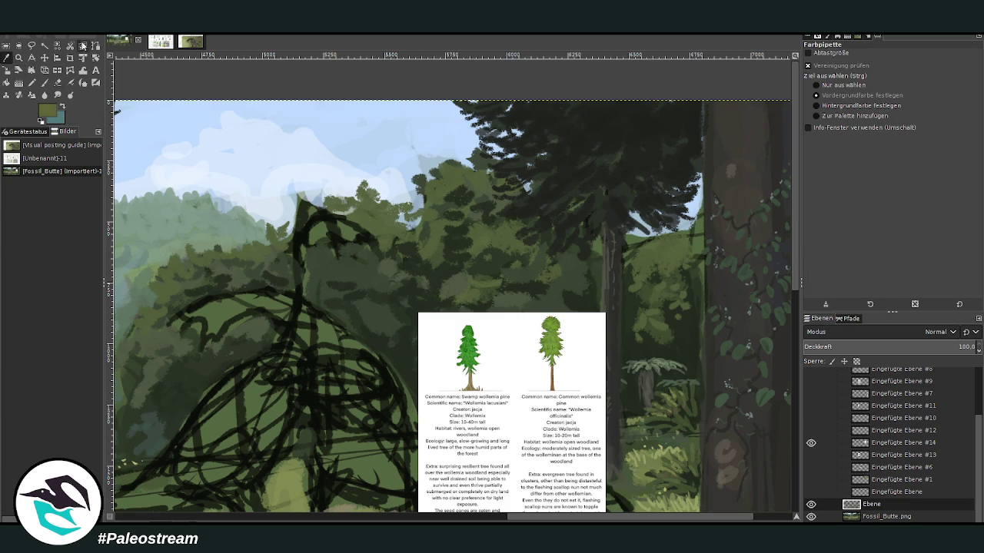
key(p)
mouse_move(534, 208)
mouse_down()
mouse_move(536, 194)
mouse_move(554, 190)
mouse_move(539, 184)
mouse_move(547, 174)
mouse_move(589, 198)
mouse_move(566, 221)
mouse_up()
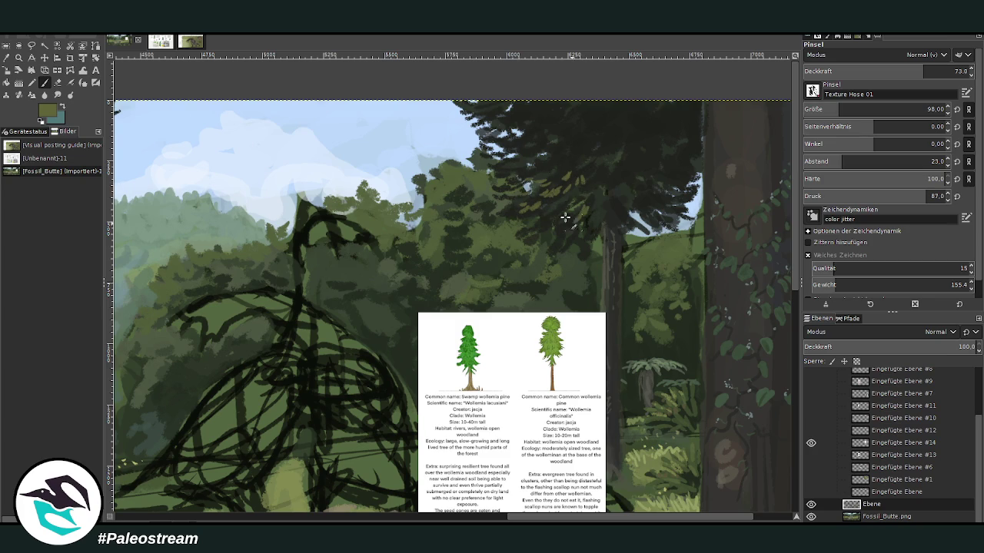
mouse_move(923, 71)
mouse_down()
mouse_move(892, 70)
mouse_move(900, 71)
mouse_up()
mouse_move(549, 183)
mouse_down()
mouse_move(519, 163)
mouse_move(571, 163)
mouse_move(589, 147)
mouse_move(572, 150)
mouse_move(581, 142)
mouse_move(605, 142)
mouse_move(557, 117)
mouse_move(504, 141)
mouse_move(508, 118)
mouse_move(495, 123)
mouse_move(529, 100)
mouse_up()
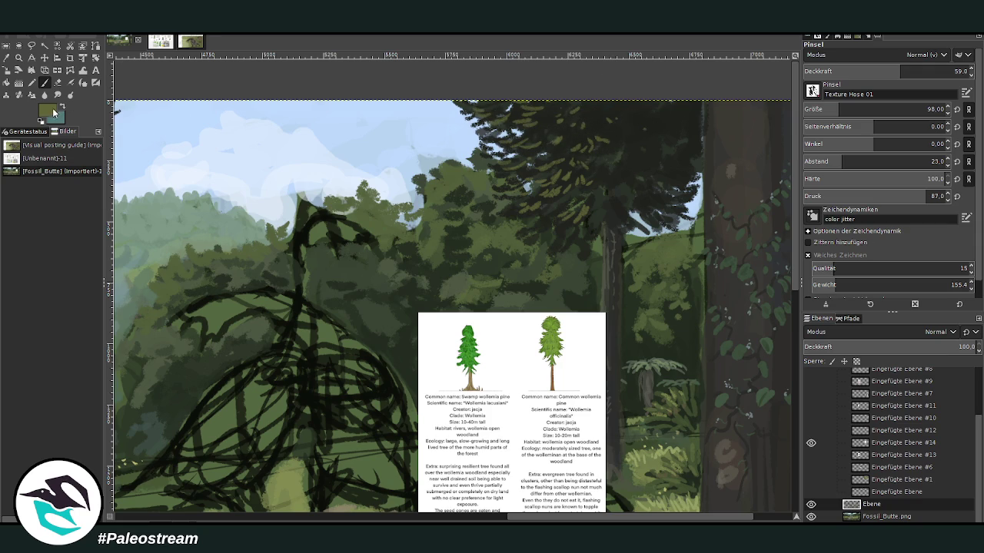
ctrl+click(791, 276)
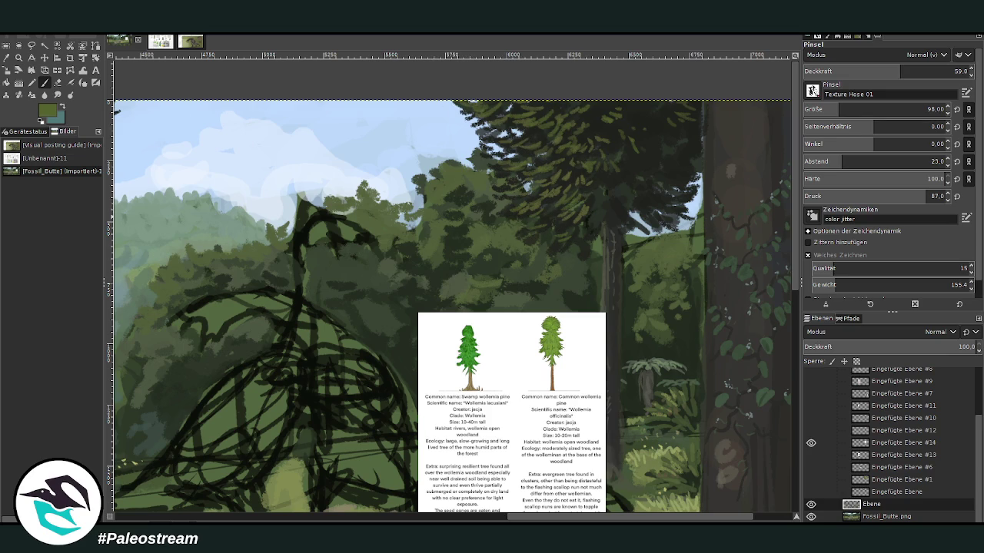
Hide the reference card layer Eingefügte Ebene #14 and pick a brown painting colour.
click(811, 443)
click(44, 83)
ctrl+click(789, 292)
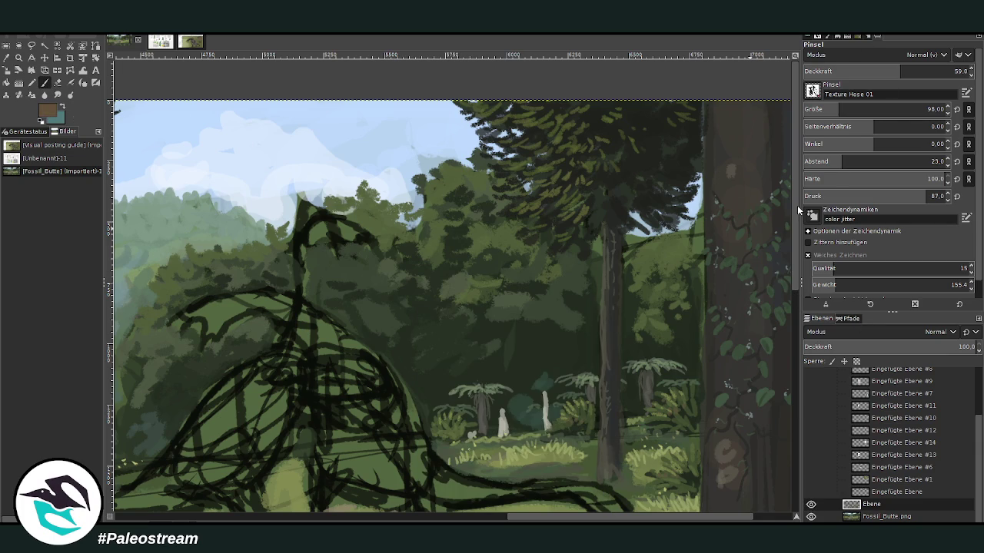
Set the Chalk 03 brush to size 58 and opacity 64.9, picking a dark brown from the trunk.
scroll(812, 90, up, 2)
drag(837, 109, 848, 109)
drag(900, 70, 872, 71)
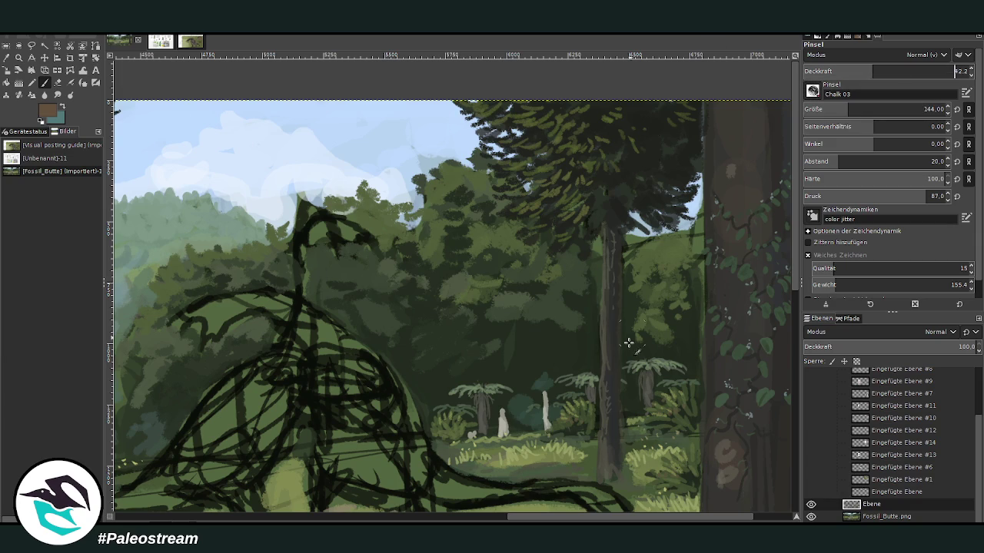
click(828, 110)
scroll(797, 278, down, 3)
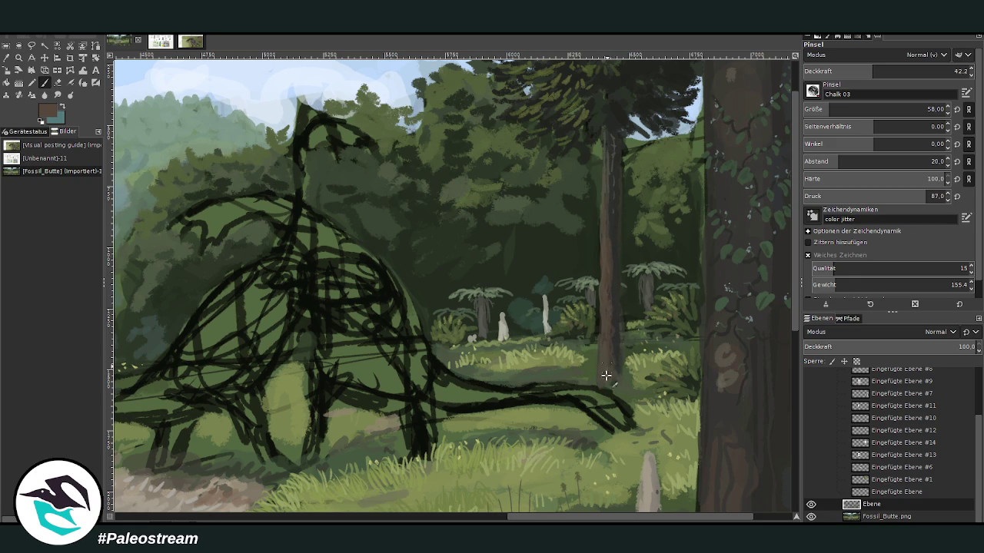
ctrl+click(785, 311)
click(909, 71)
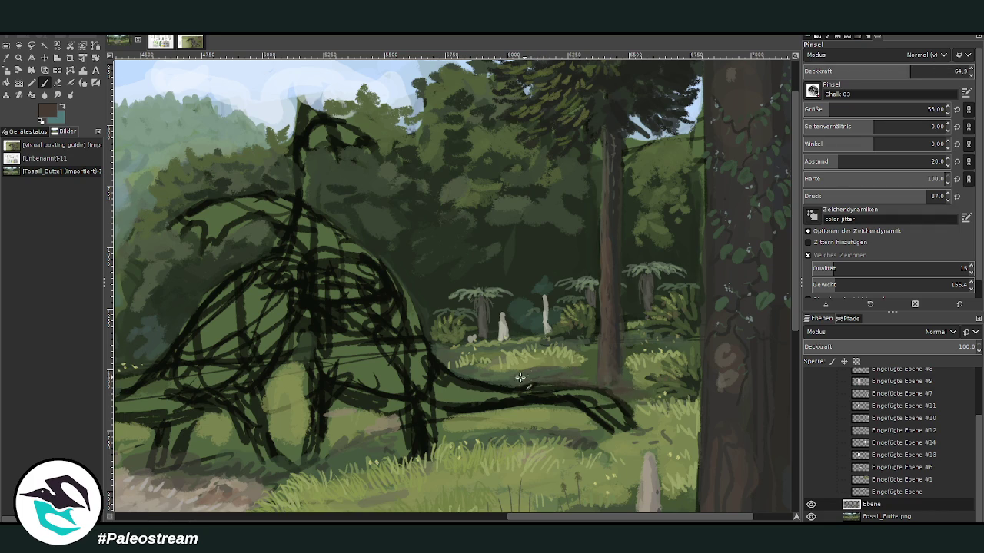
scroll(746, 315, down, 5)
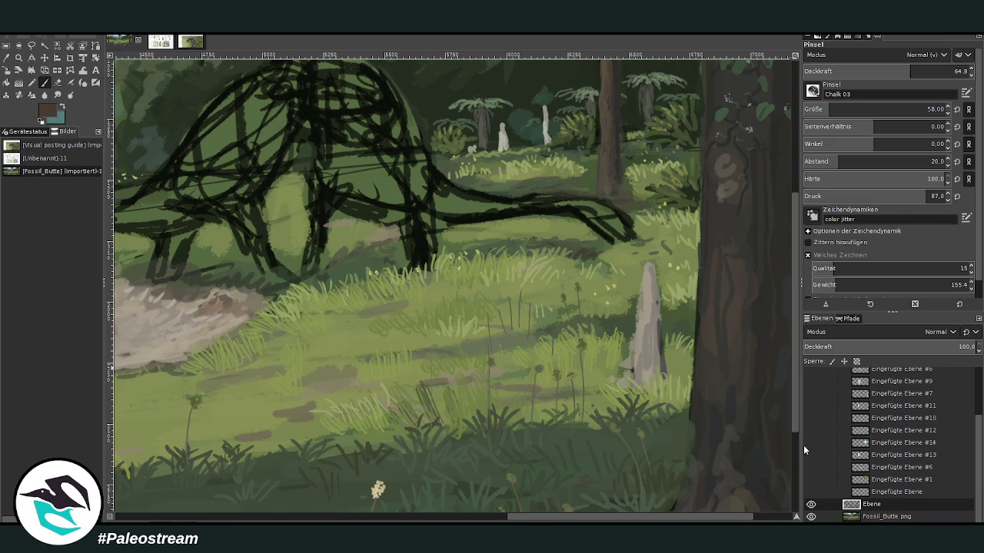
Darken the green patch by the path and paint reddish-brown Chalk 03 strokes over the left tree's roots.
scroll(793, 449, down, 4)
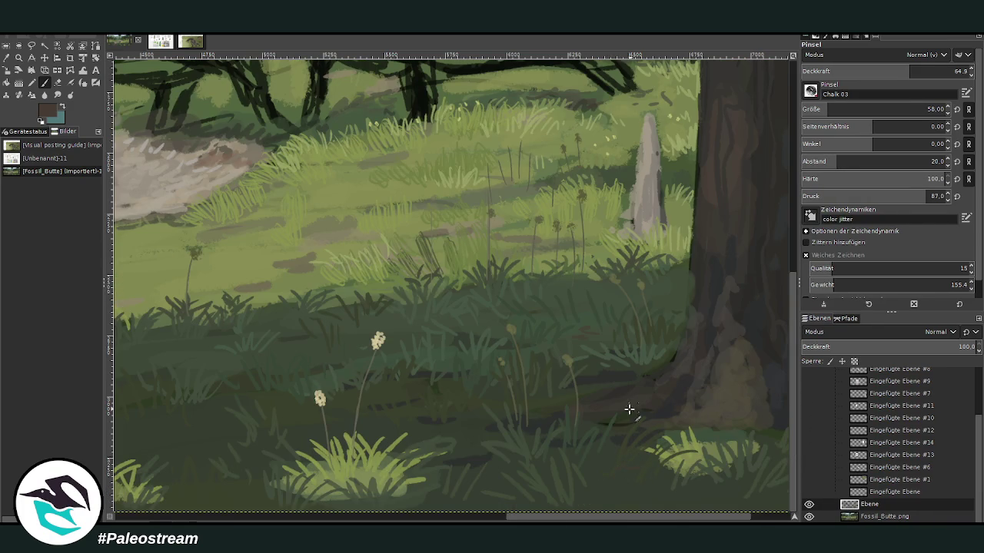
scroll(546, 516, left, 8)
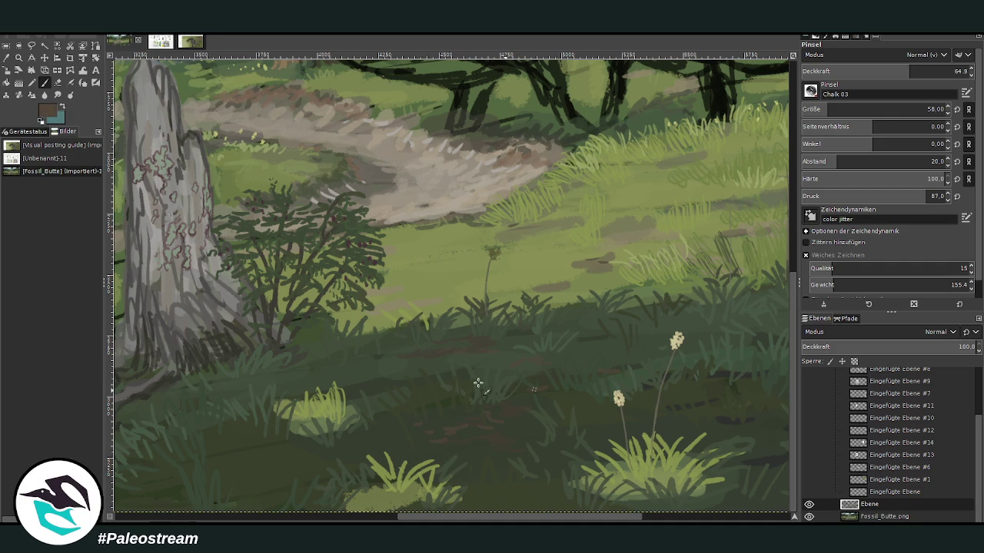
scroll(405, 478, left, 5)
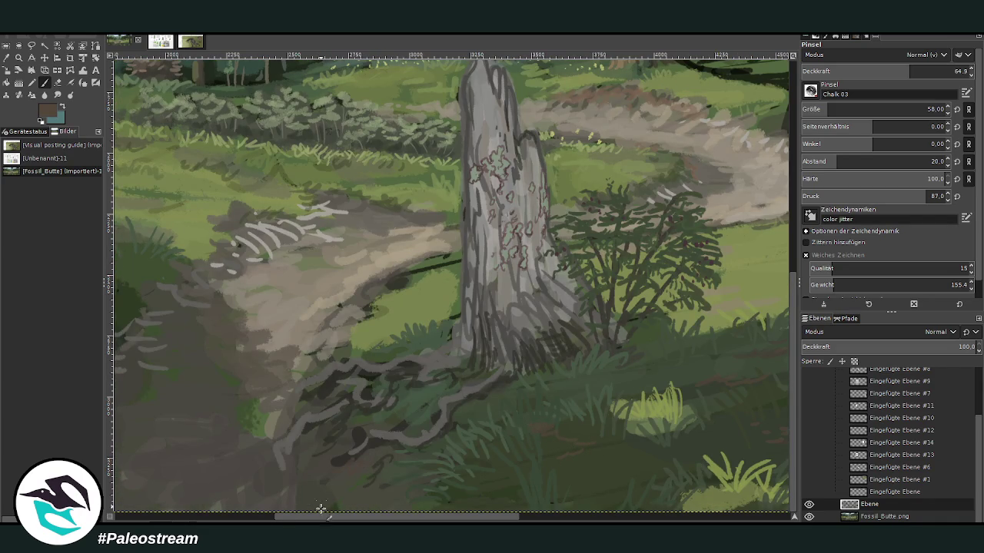
scroll(324, 495, left, 6)
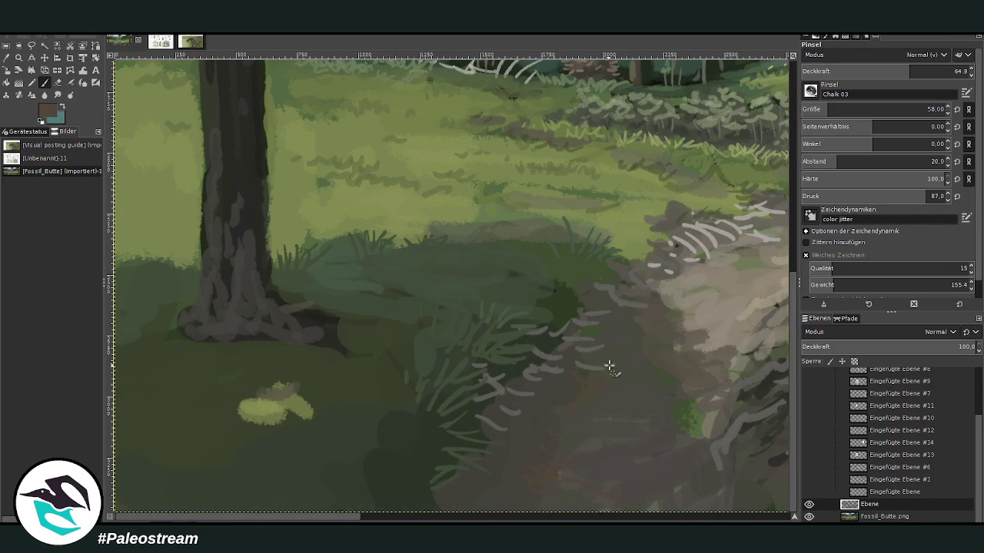
mouse_move(671, 412)
mouse_down()
mouse_move(702, 413)
mouse_move(672, 408)
mouse_move(694, 436)
mouse_up()
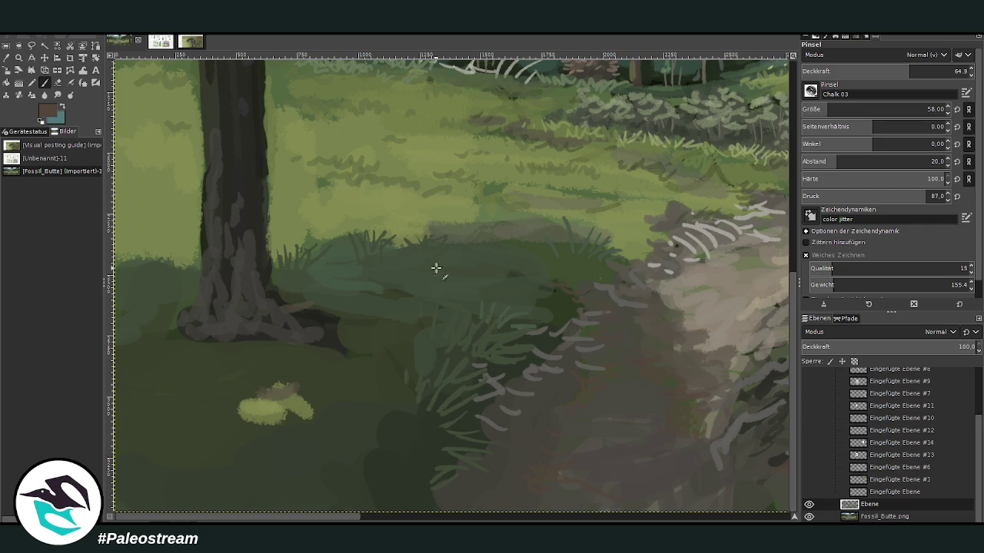
mouse_move(301, 298)
mouse_down()
mouse_move(307, 338)
mouse_move(362, 377)
mouse_move(248, 336)
mouse_move(220, 351)
mouse_move(180, 338)
mouse_move(190, 323)
mouse_move(176, 322)
mouse_move(220, 336)
mouse_up()
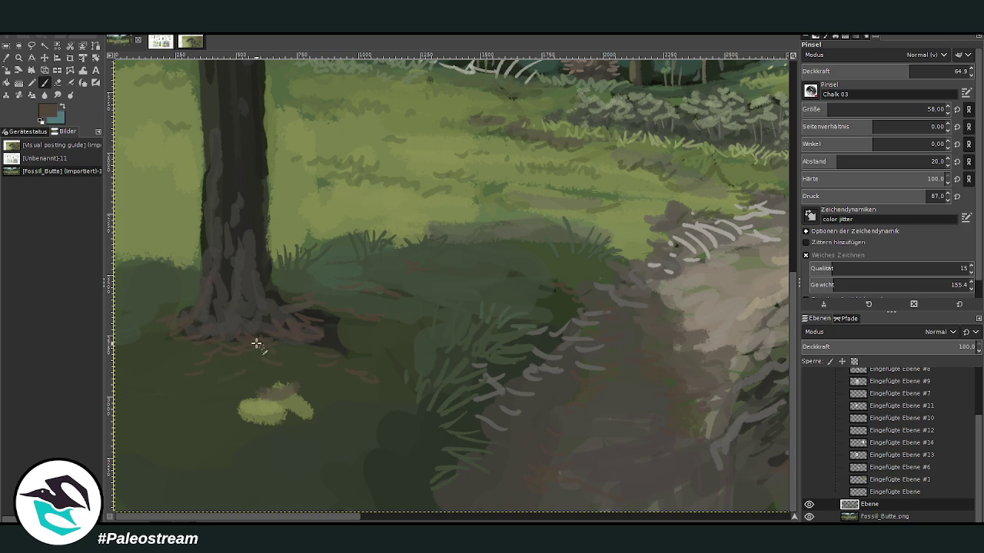
key(minus)
key(minus)
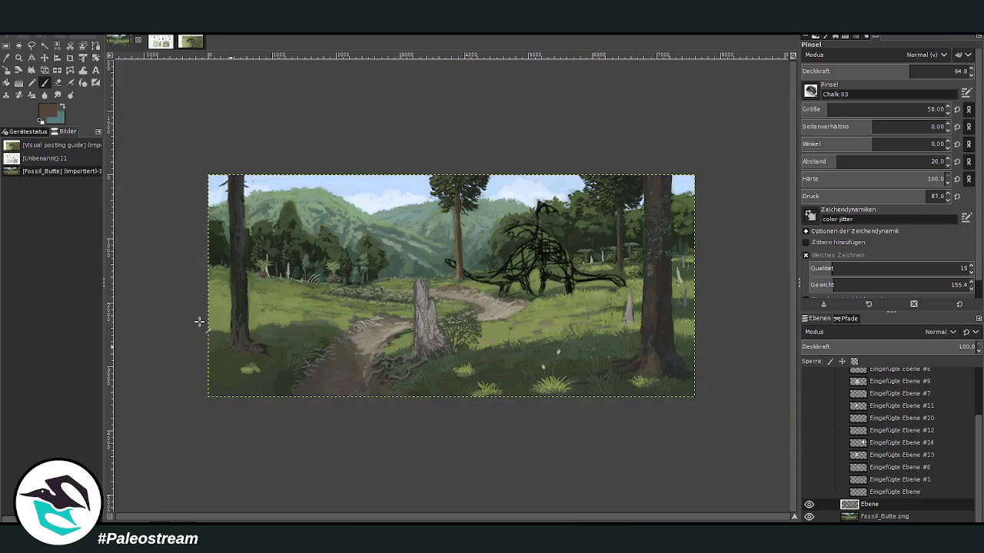
key(z)
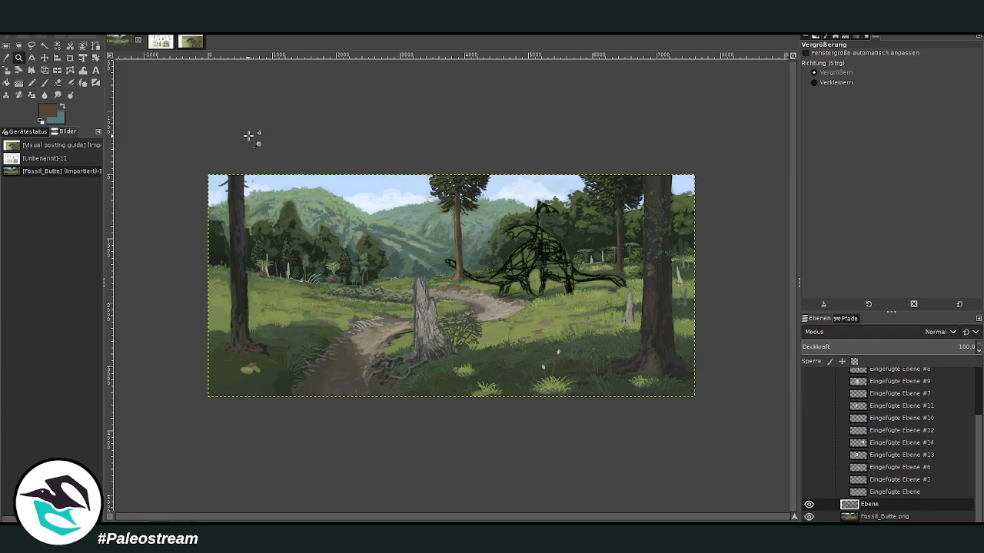
drag(246, 132, 490, 343)
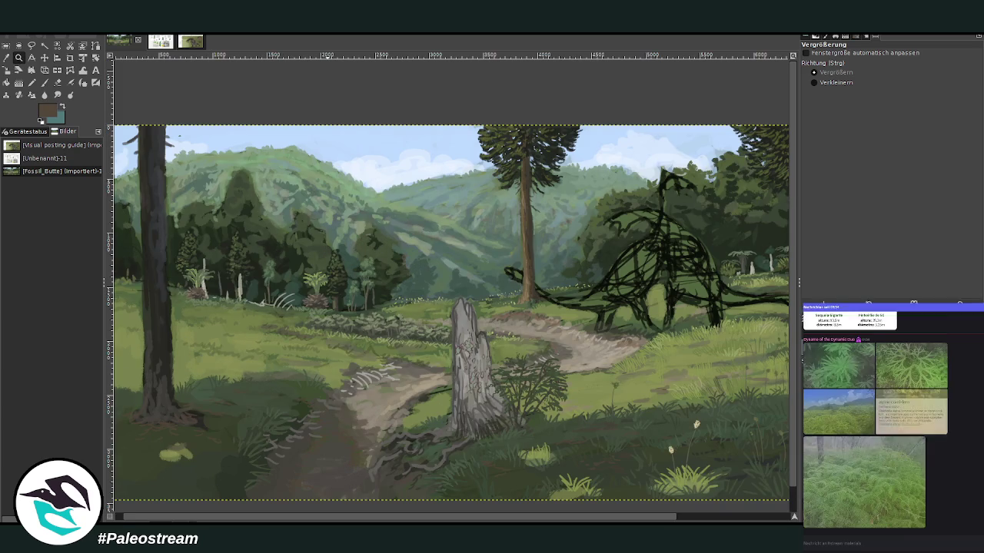
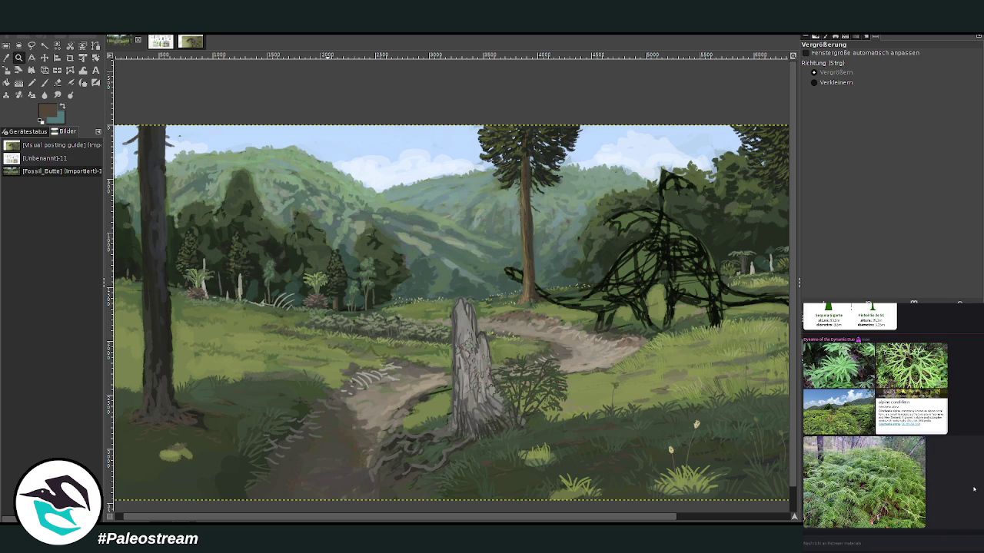
Copy the enlarged sequoia comparison tree illustration from the reference viewer.
scroll(972, 493, up, 3)
scroll(973, 489, up, 3)
scroll(961, 485, up, 3)
scroll(943, 478, up, 3)
click(937, 475)
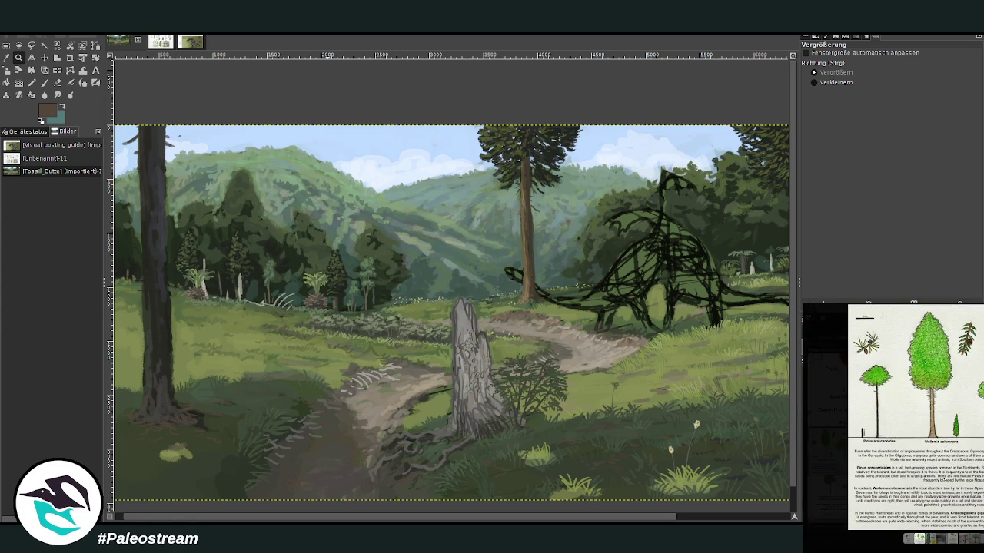
right_click(966, 452)
click(972, 459)
Sample an olive green from the painting's meadow as the foreground colour.
key(Escape)
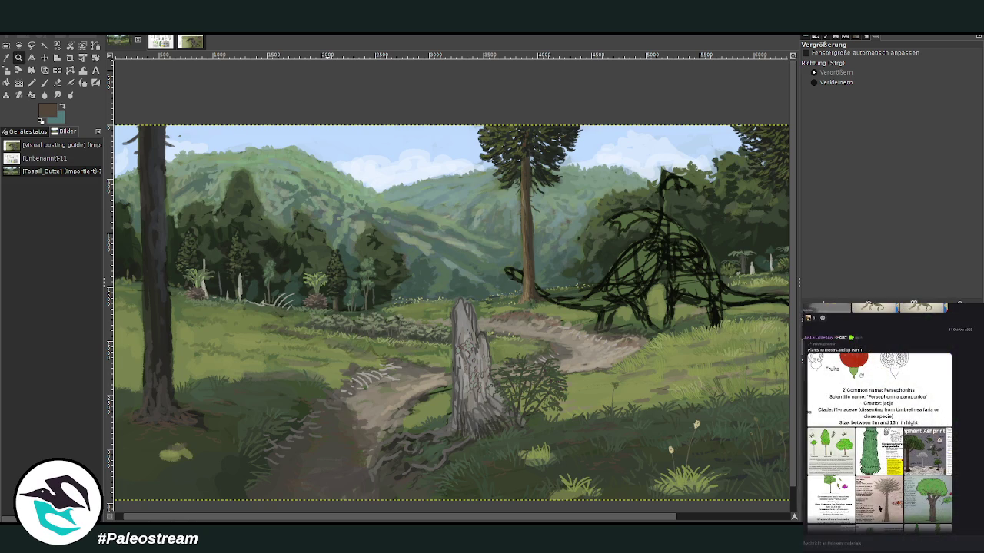
key(o)
click(348, 379)
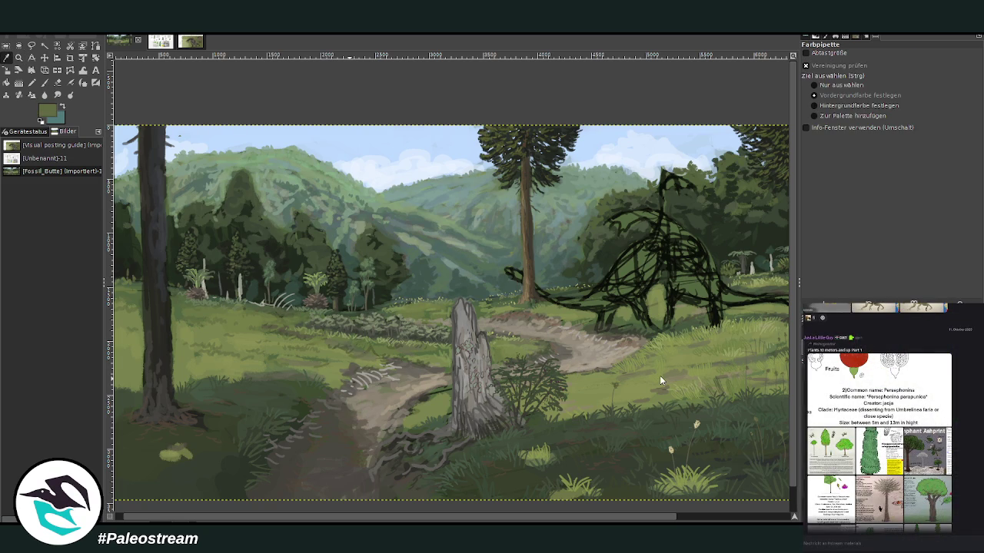
Paste the tree illustration sheet into the painting and zoom in on it.
key(ctrl+v)
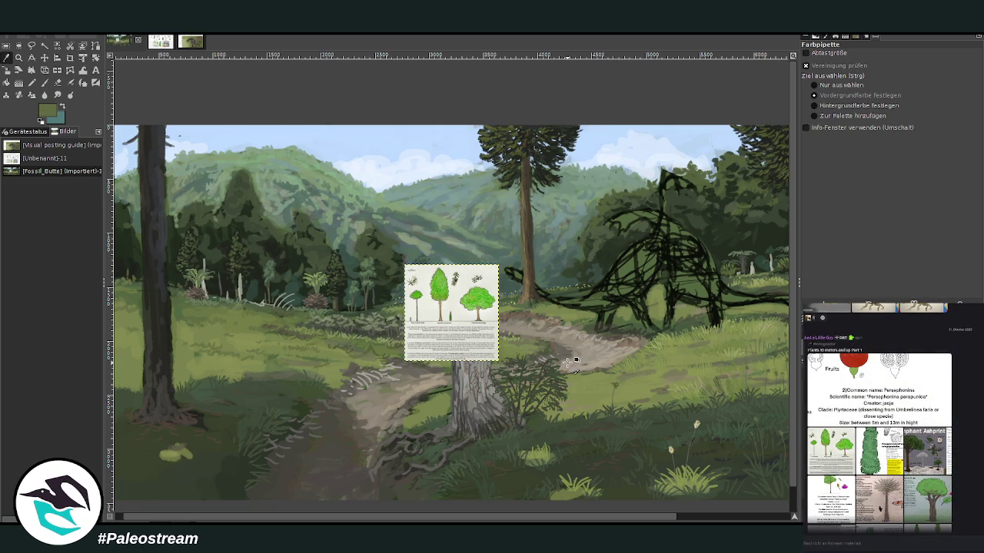
scroll(724, 518, right, 3)
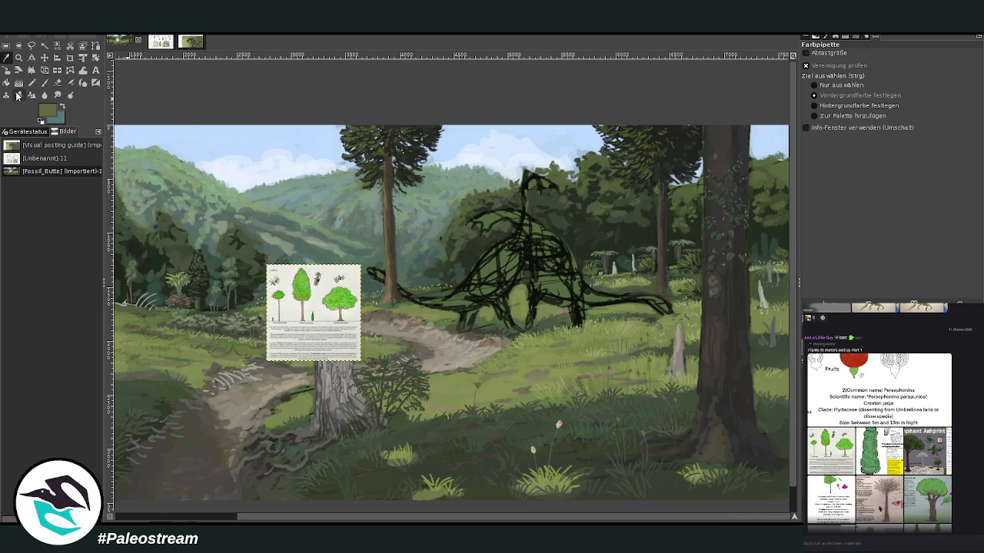
key(z)
drag(678, 146, 758, 281)
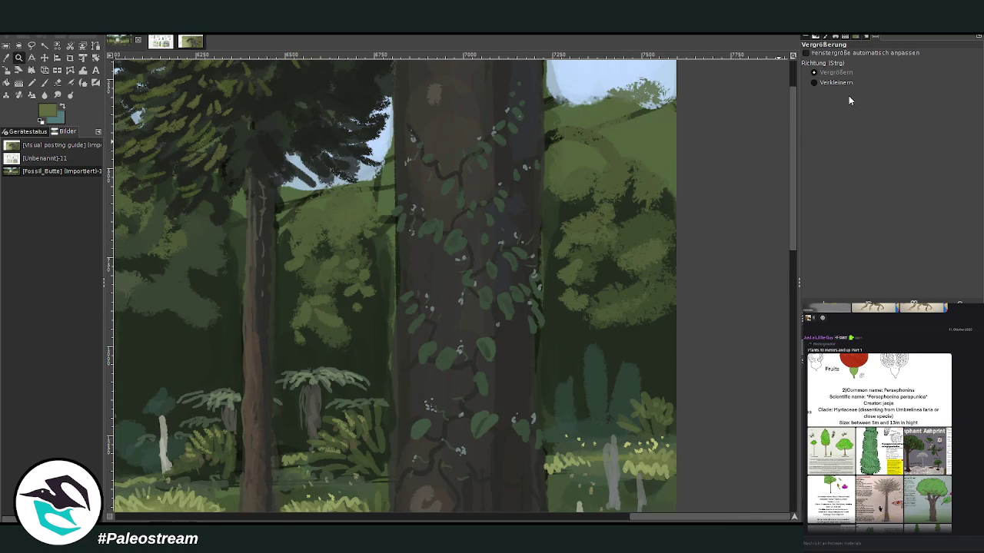
click(834, 82)
click(716, 217)
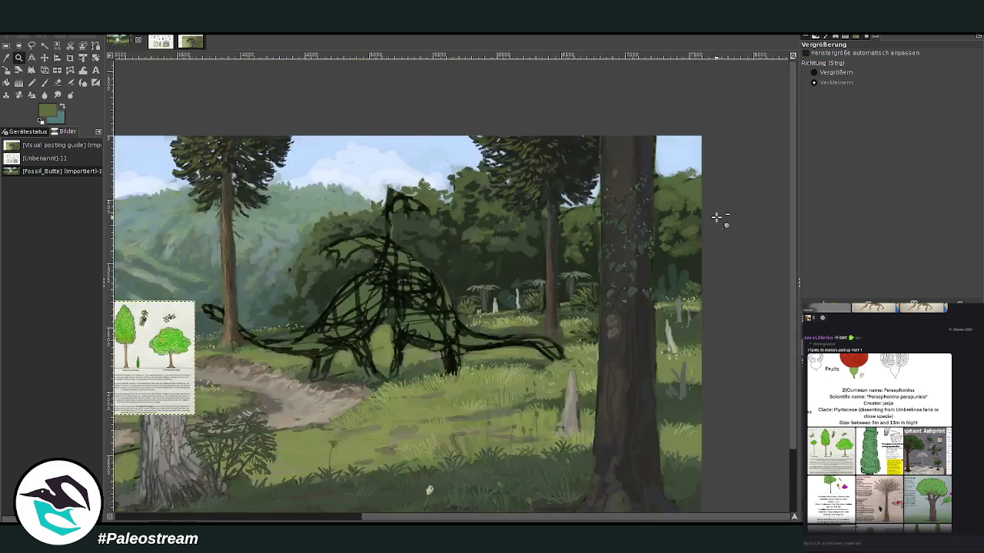
drag(234, 521, 206, 521)
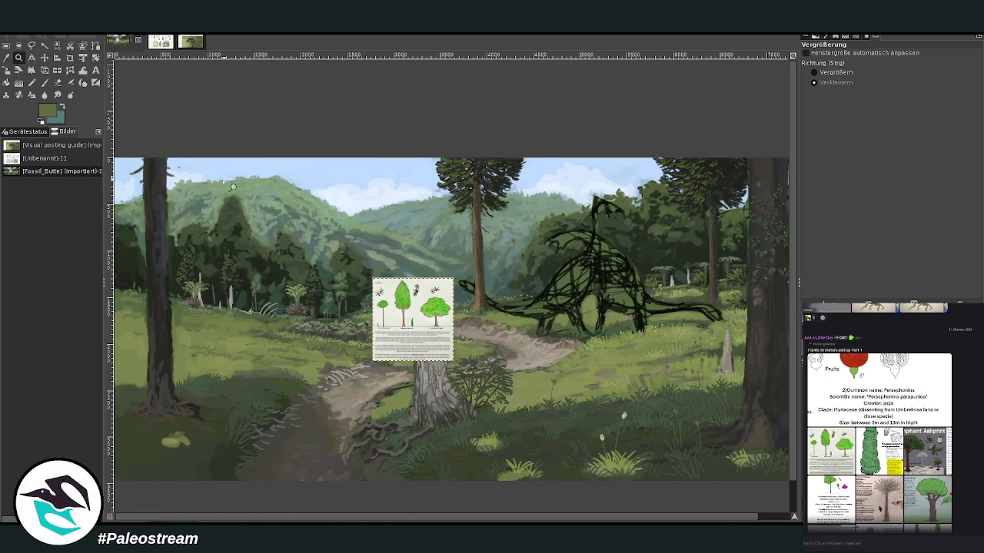
drag(168, 148, 465, 371)
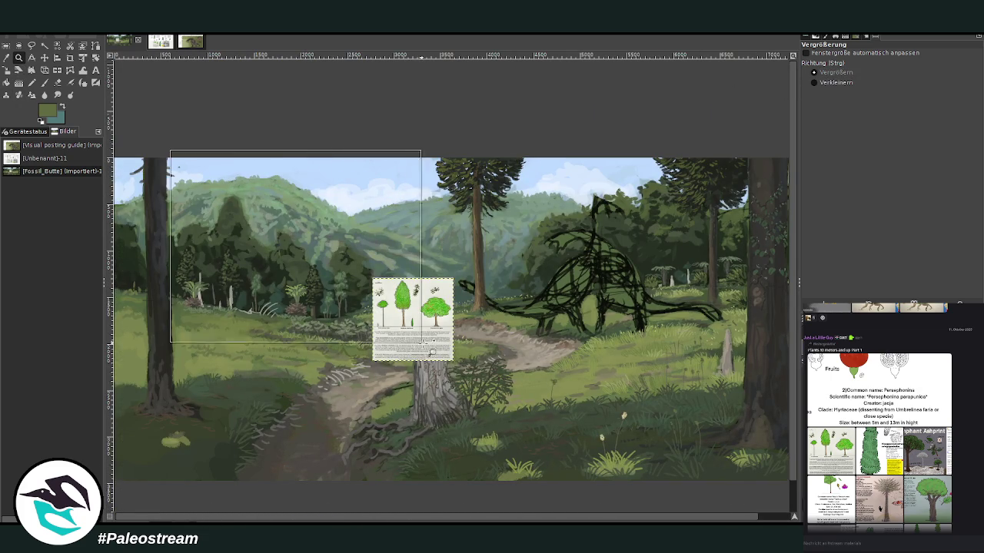
scroll(446, 353, down, 5)
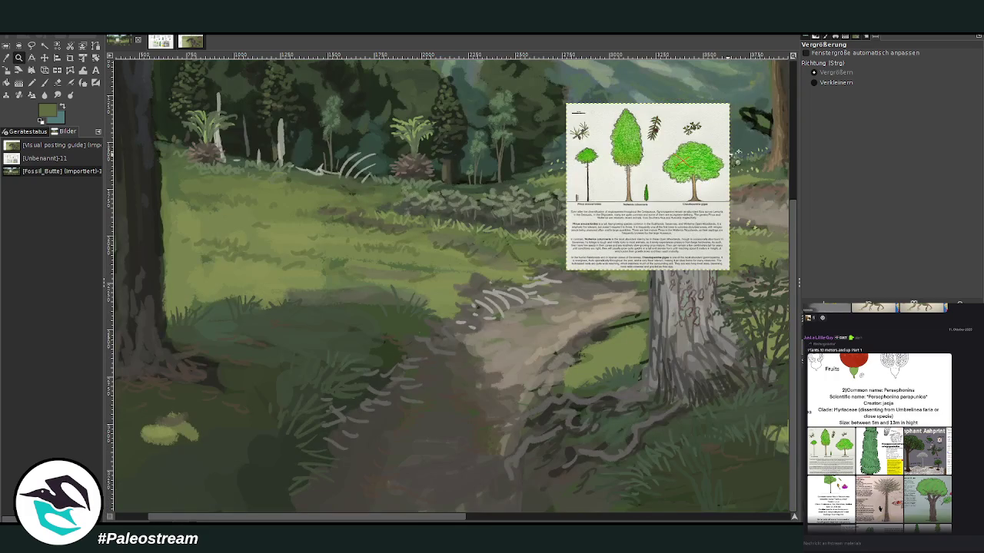
drag(557, 86, 707, 260)
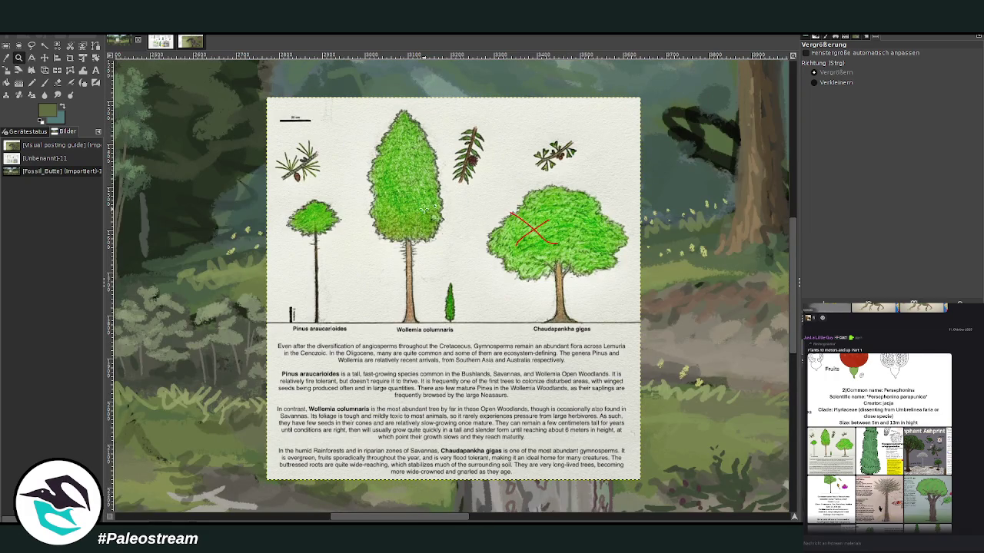
Crop the pasted sheet down to the Wollemia columnaris panel.
click(70, 58)
drag(363, 103, 497, 340)
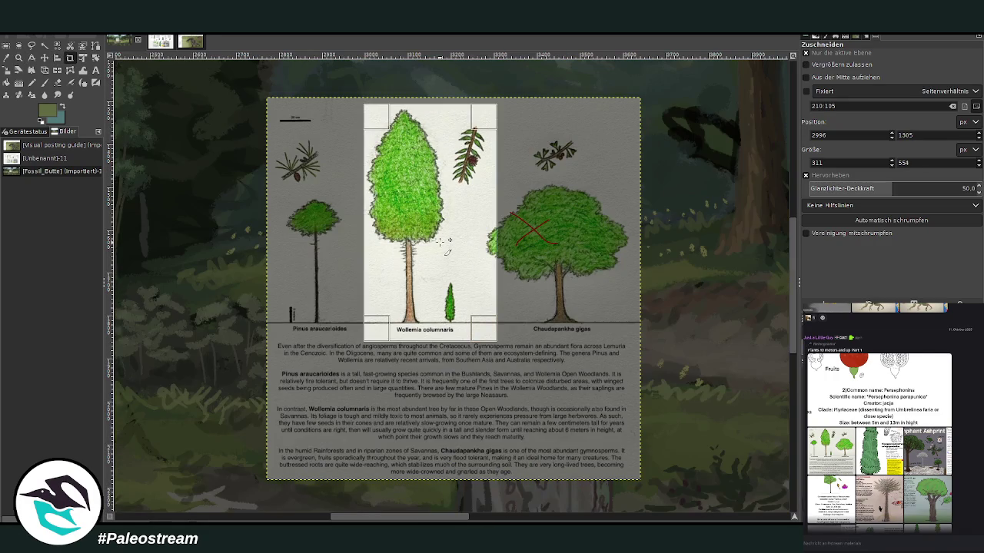
click(436, 242)
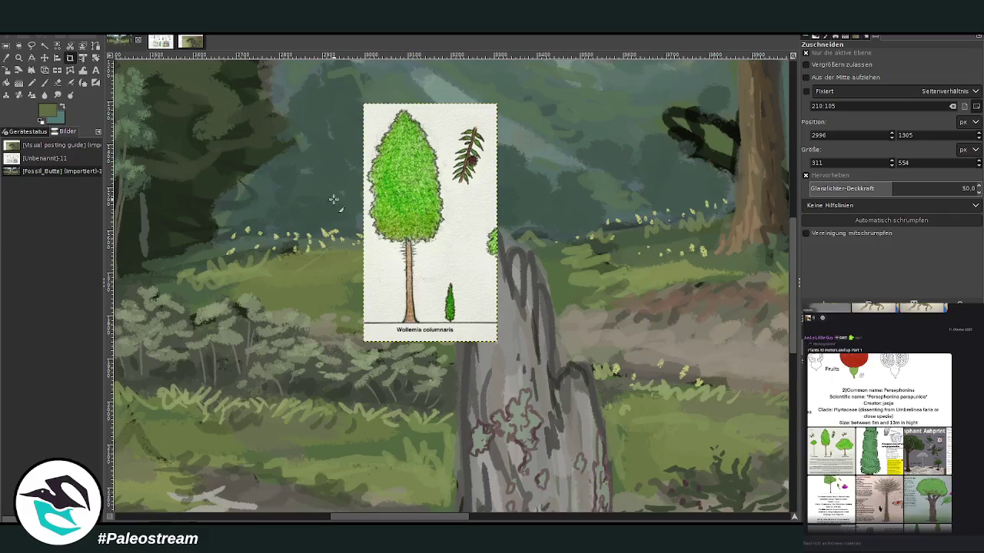
click(32, 58)
Zoom back out and move the Wollemia reference over the left forest.
click(7, 59)
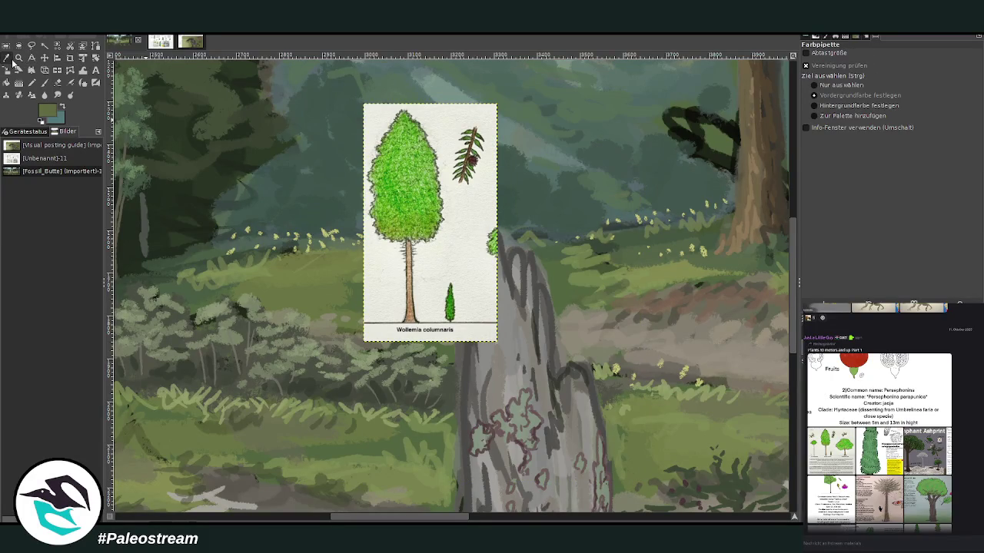
click(18, 58)
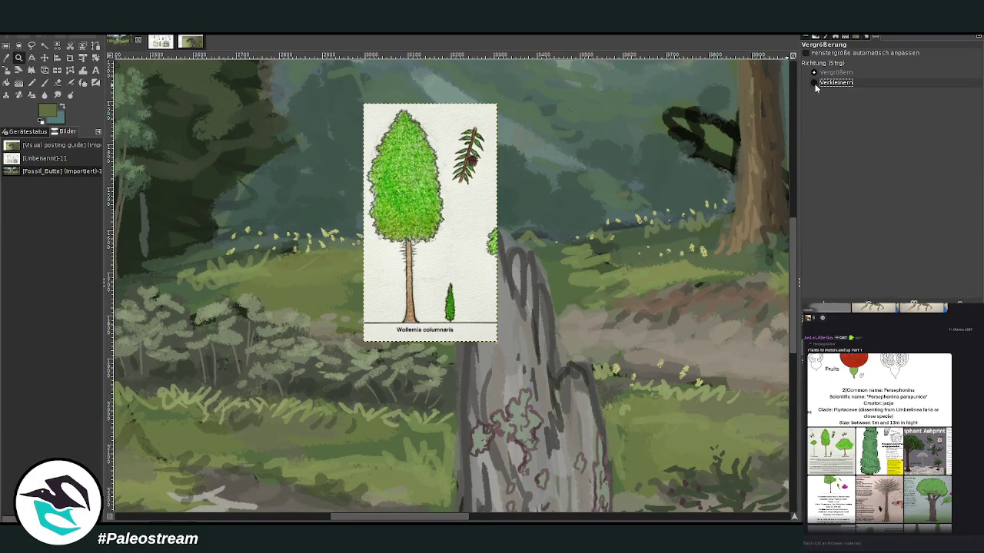
ctrl+click(505, 182)
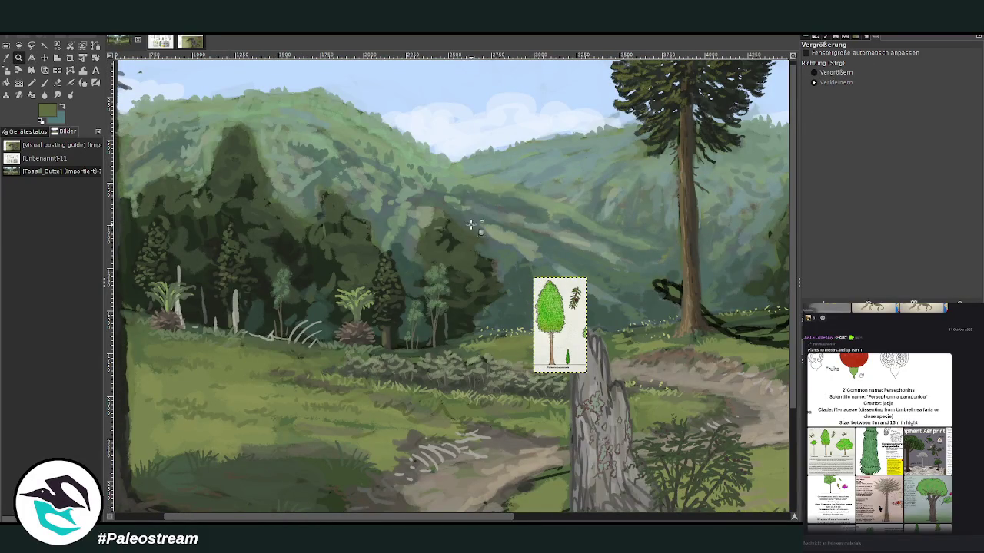
click(45, 58)
drag(566, 317, 360, 276)
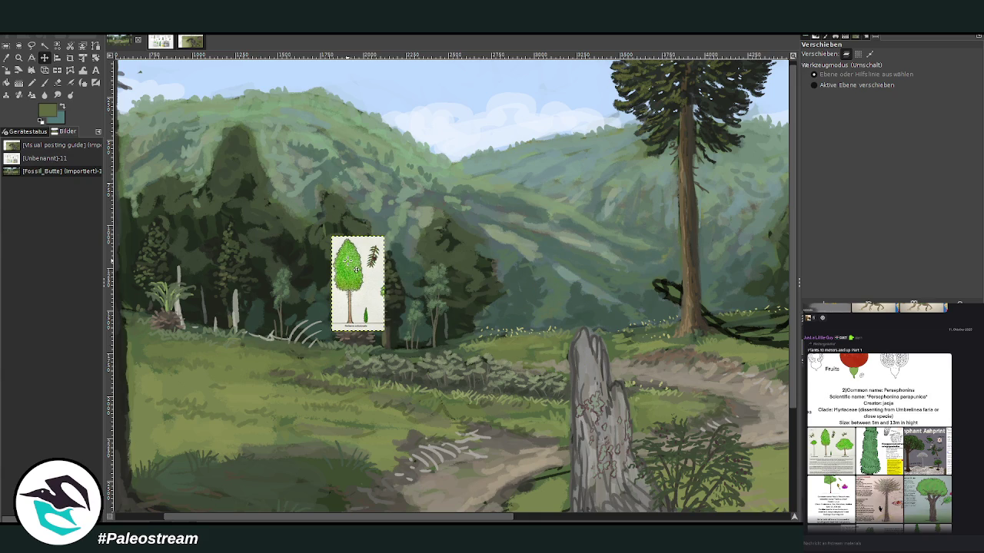
Stipple light foliage dabs onto the upper-left tree mass with an enlarged Texture Hose 01 brush at 72.4 opacity.
click(18, 58)
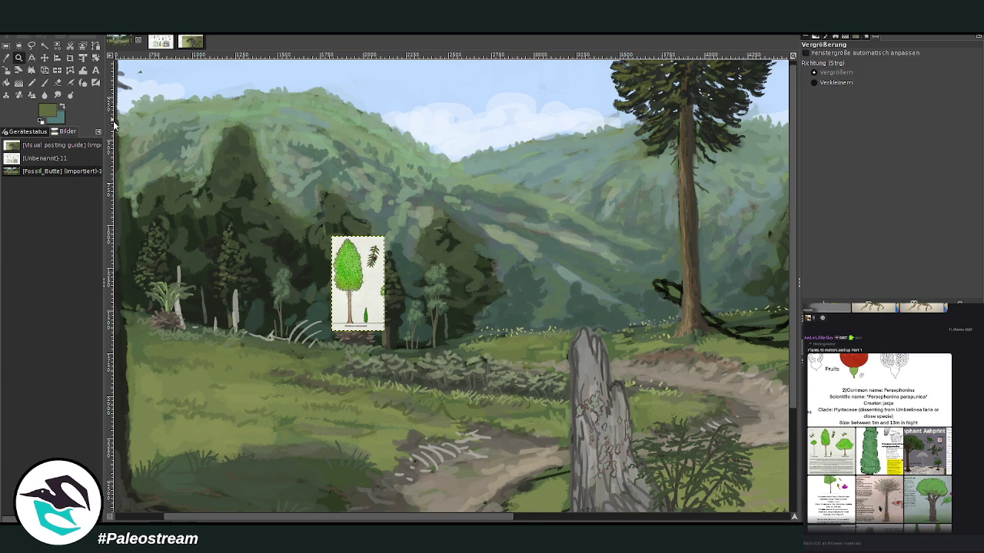
drag(154, 89, 415, 352)
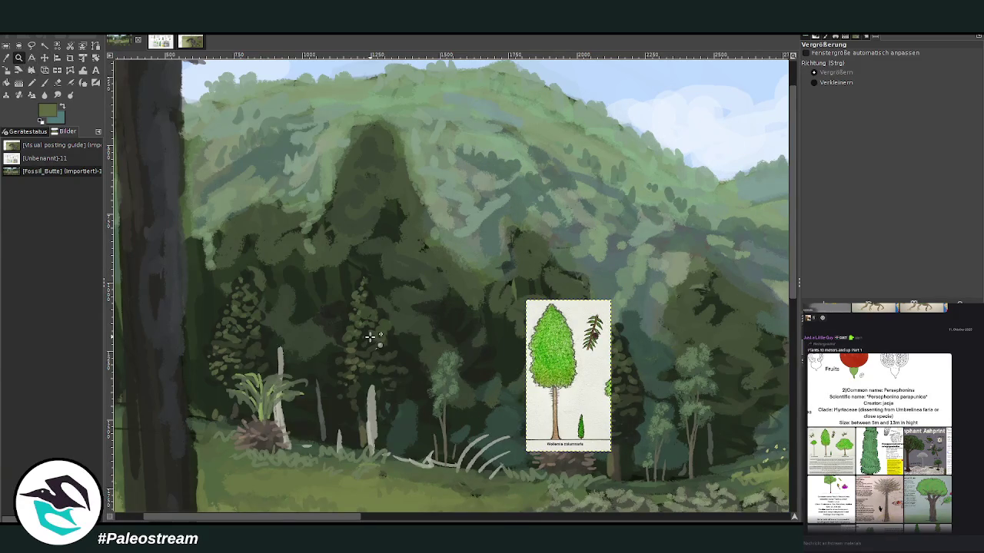
click(6, 57)
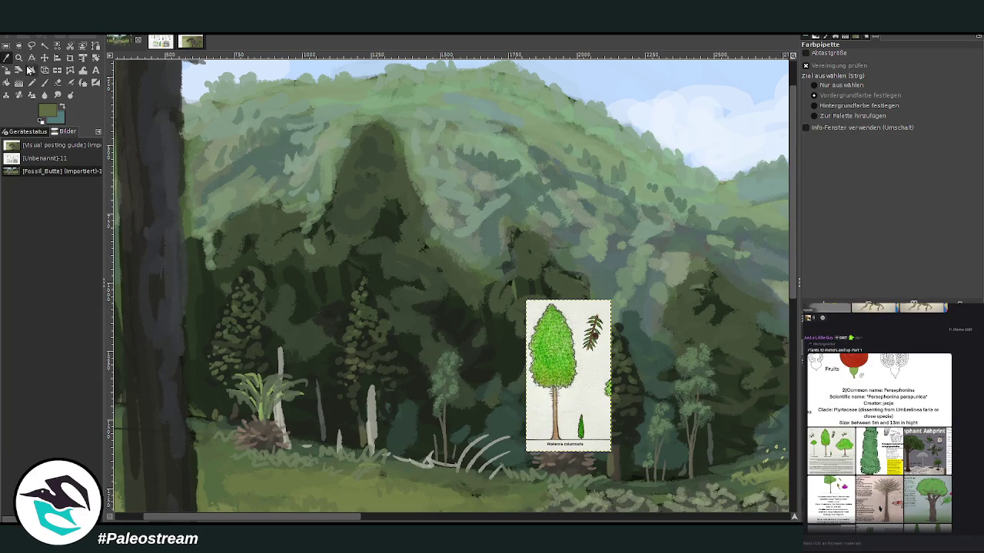
click(384, 182)
click(55, 83)
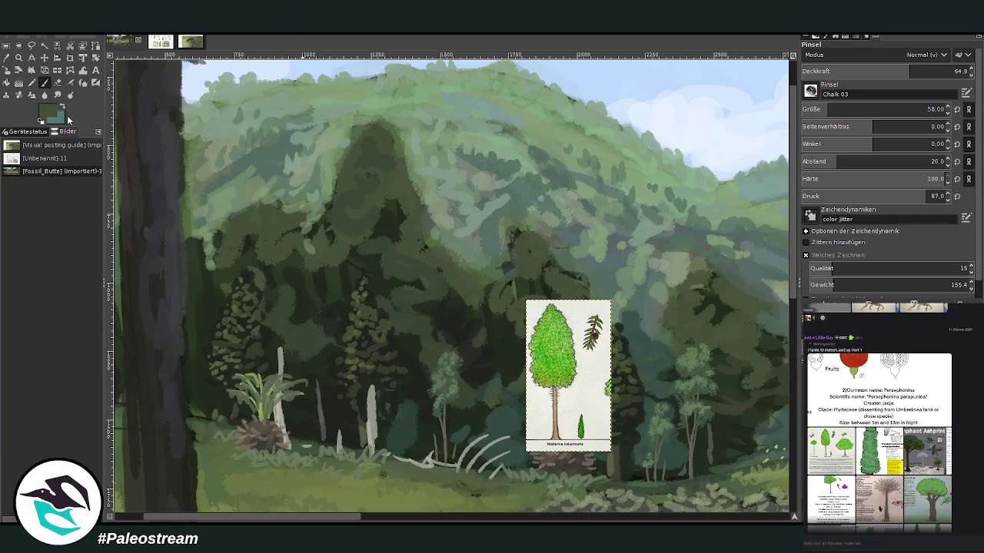
key(bracketright)
key(bracketright)
key(greater)
drag(871, 160, 838, 72)
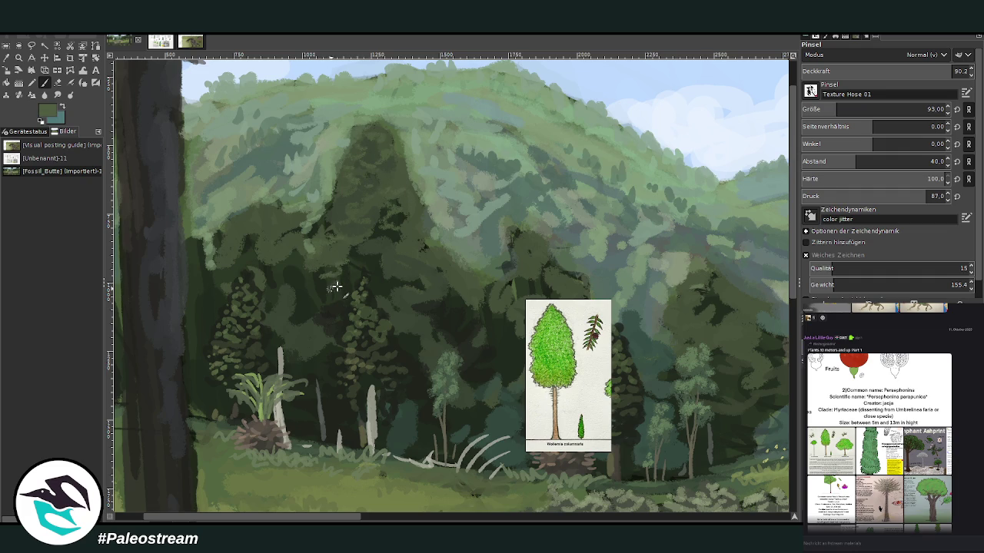
drag(953, 71, 923, 71)
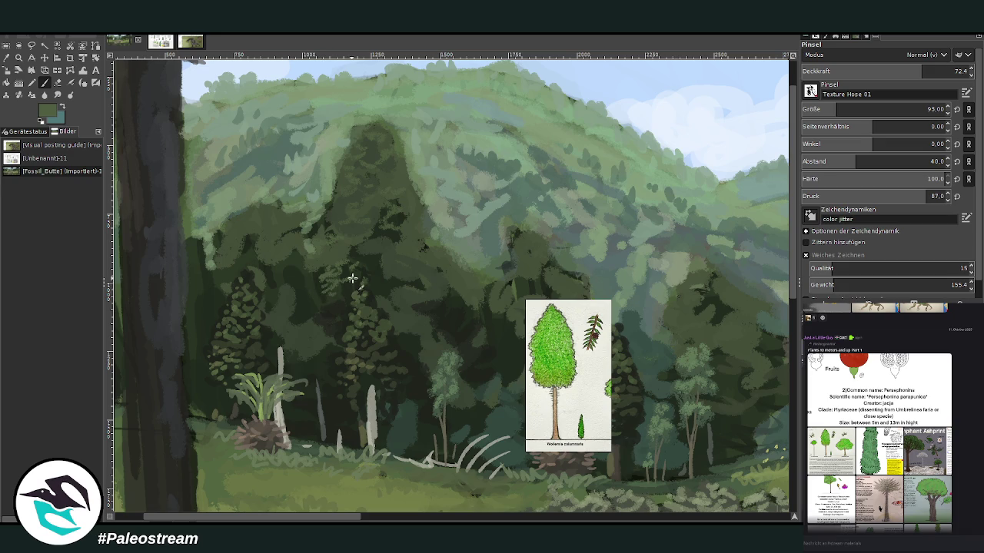
mouse_move(349, 285)
mouse_down()
mouse_move(364, 258)
mouse_move(327, 267)
mouse_move(315, 253)
mouse_move(366, 247)
mouse_up()
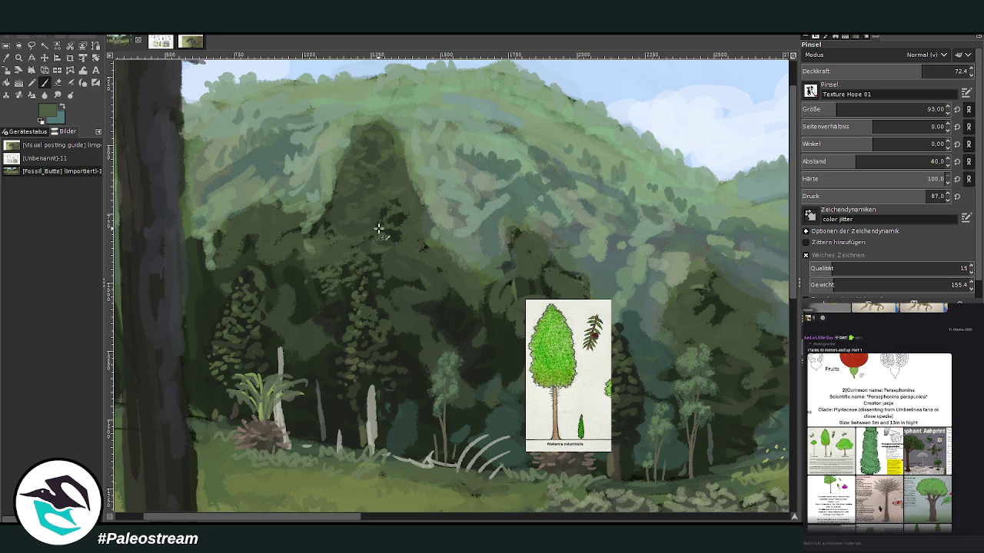
drag(412, 270, 416, 281)
Sample a darker green and set the brush to size 74, spacing 24, with lowered opacity.
key(o)
click(417, 344)
key(p)
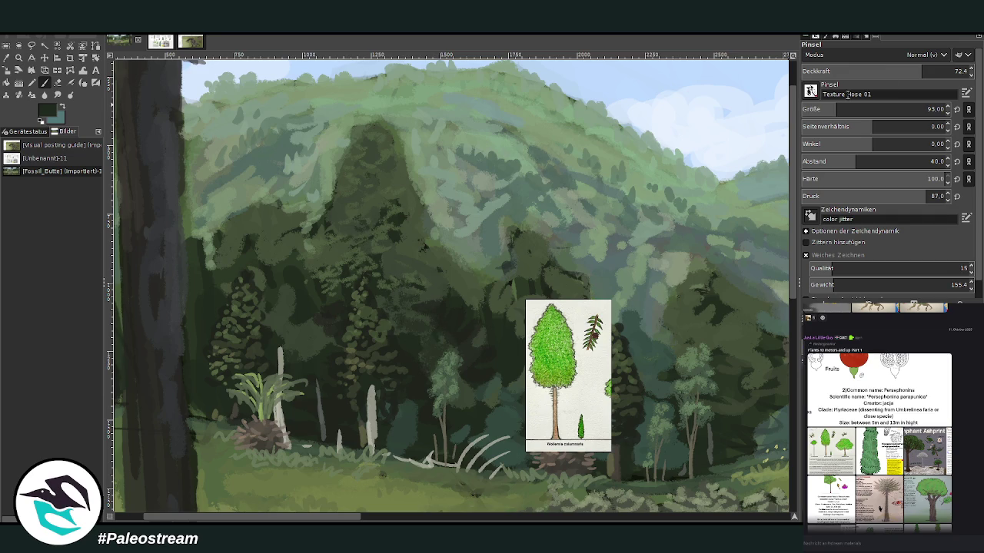
drag(884, 74, 903, 74)
drag(884, 112, 854, 112)
drag(884, 164, 861, 165)
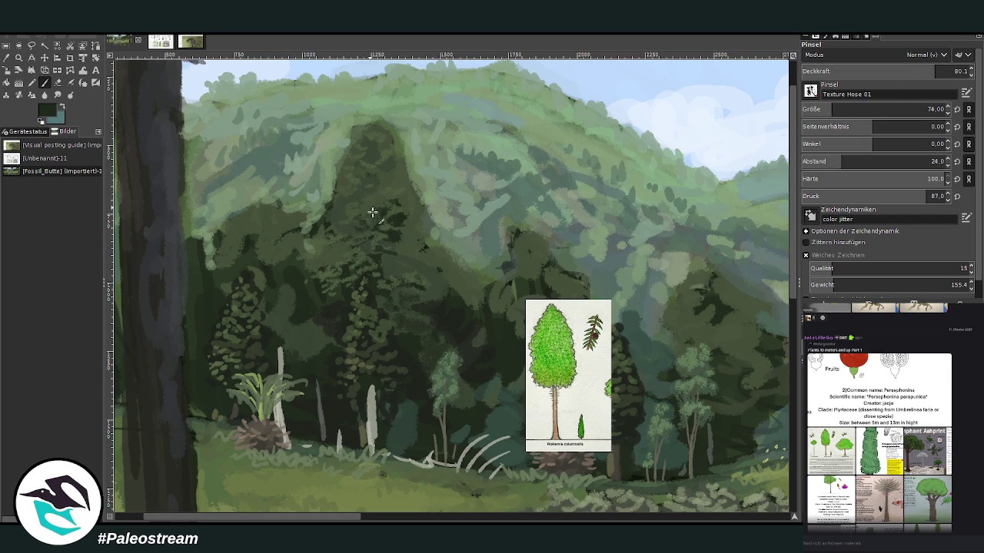
drag(873, 73, 871, 51)
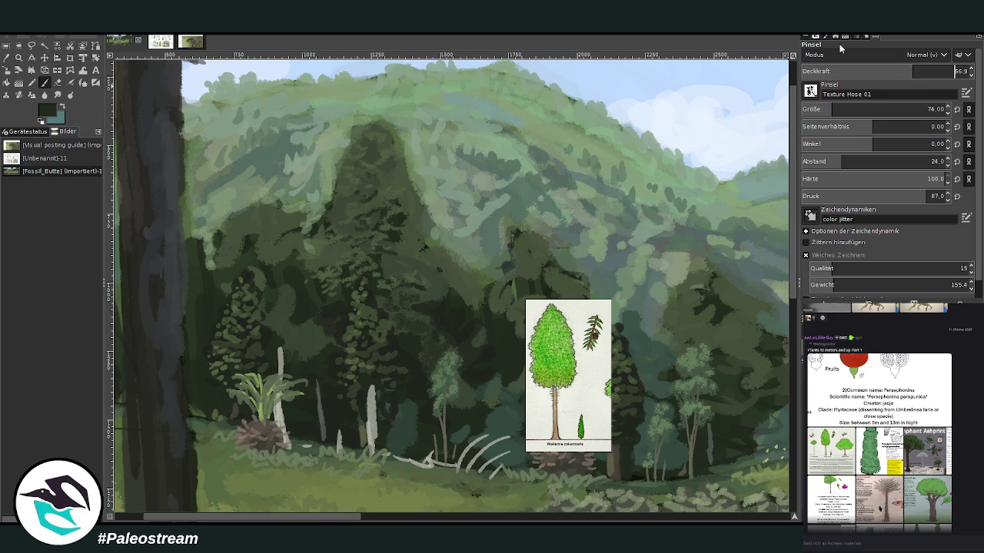
Paint dark conifer foliage at 66.9 opacity in the left forest, then delete the Wollemia reference.
text(66.9)
key(Return)
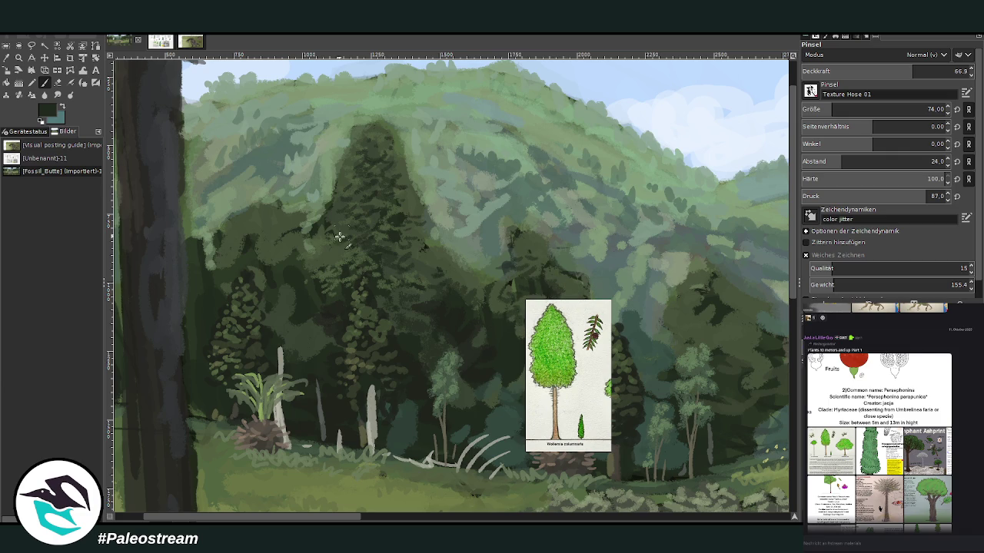
mouse_move(228, 250)
mouse_down()
mouse_move(267, 246)
mouse_move(274, 233)
mouse_move(233, 231)
mouse_up()
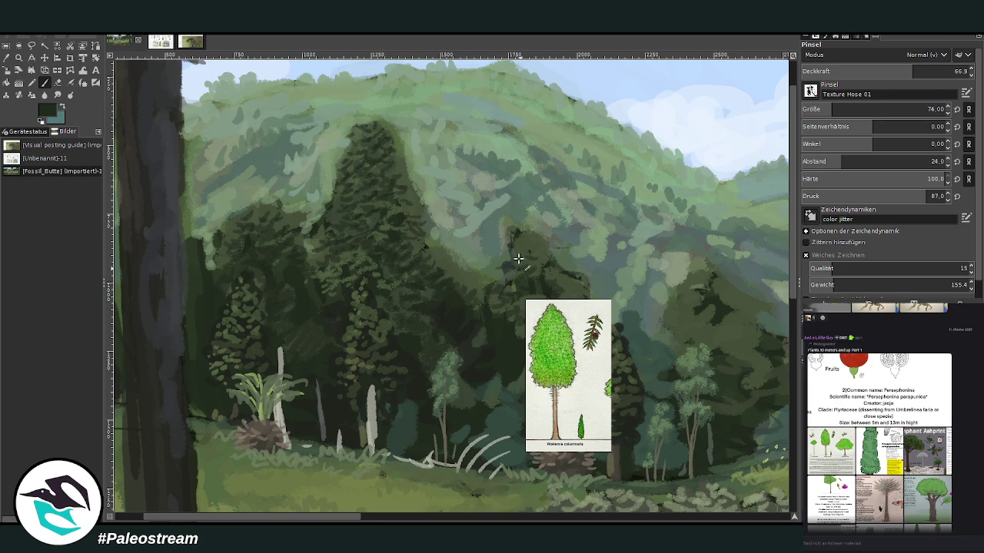
key(Delete)
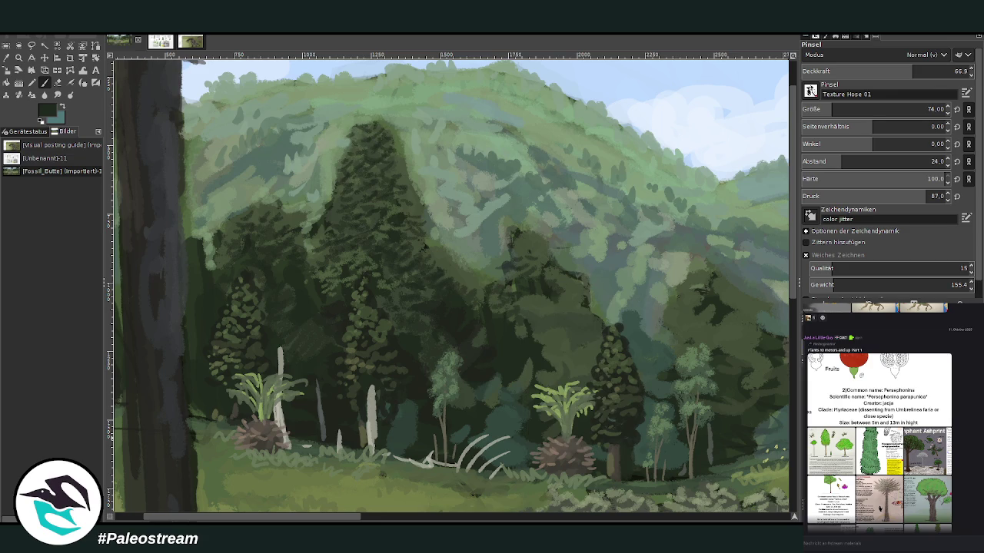
Clear the selection and paint a dark conifer shape into the background foliage.
key(ctrl+shift+a)
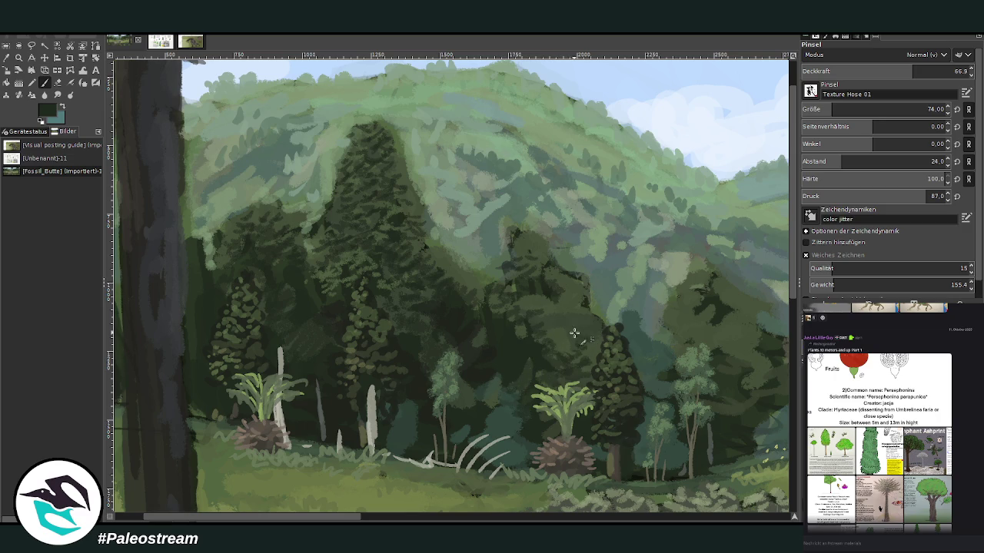
mouse_move(578, 307)
mouse_down()
mouse_move(553, 301)
mouse_move(586, 309)
mouse_move(592, 344)
mouse_up()
drag(685, 332, 667, 320)
drag(348, 521, 394, 520)
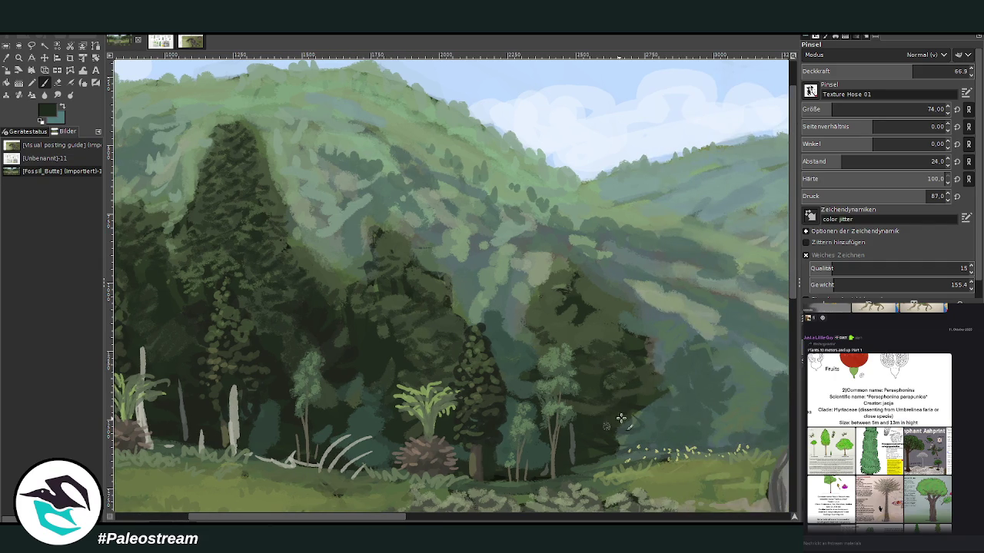
drag(589, 326, 538, 323)
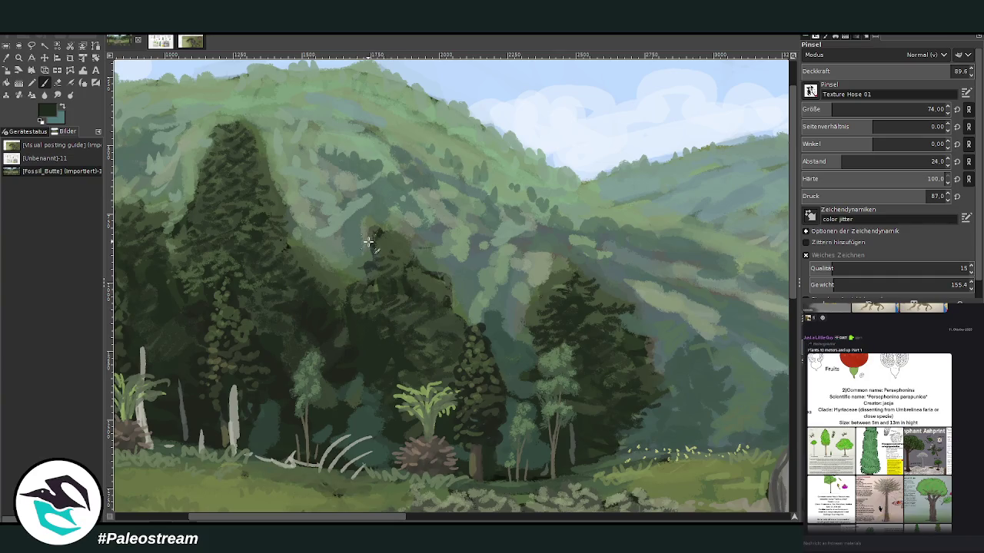
Sample a lighter green, lower brush opacity to 60.7, and zoom out to the whole painting.
click(7, 58)
click(261, 172)
click(43, 84)
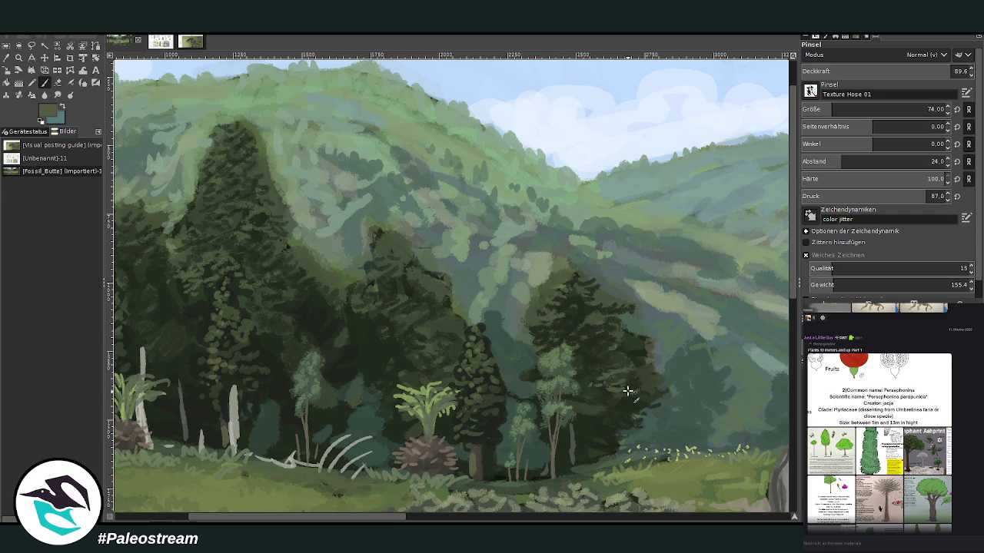
click(930, 70)
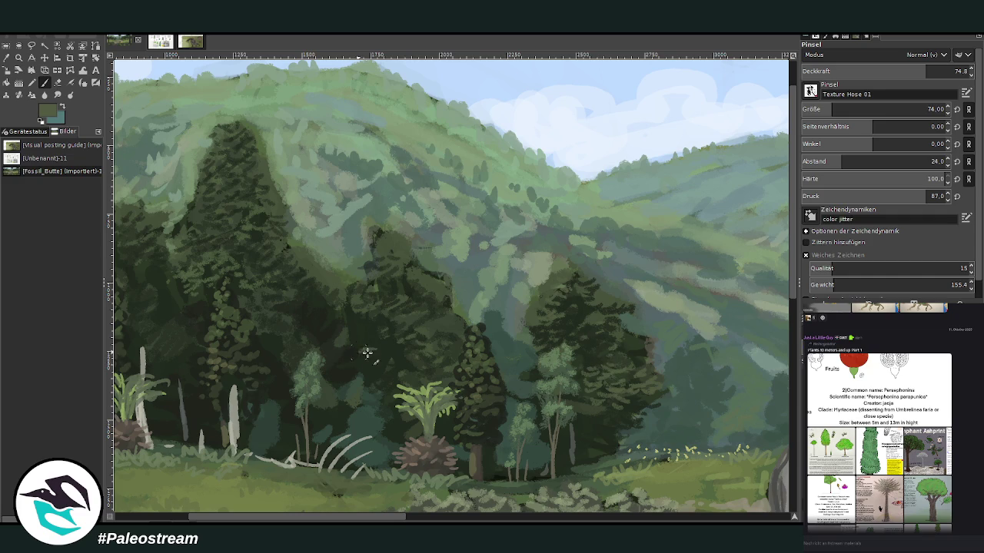
scroll(415, 445, left, 5)
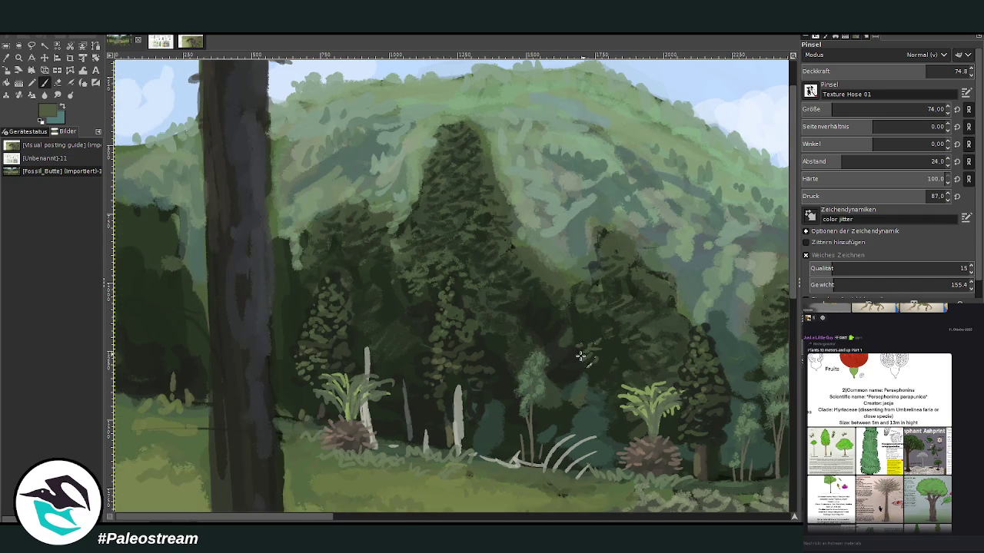
click(903, 71)
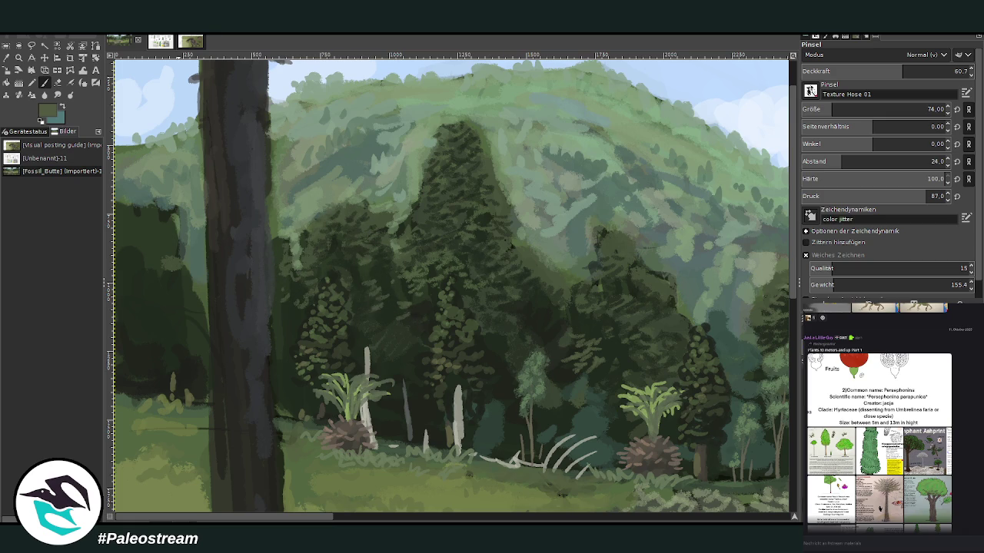
key(minus)
key(minus)
key(minus)
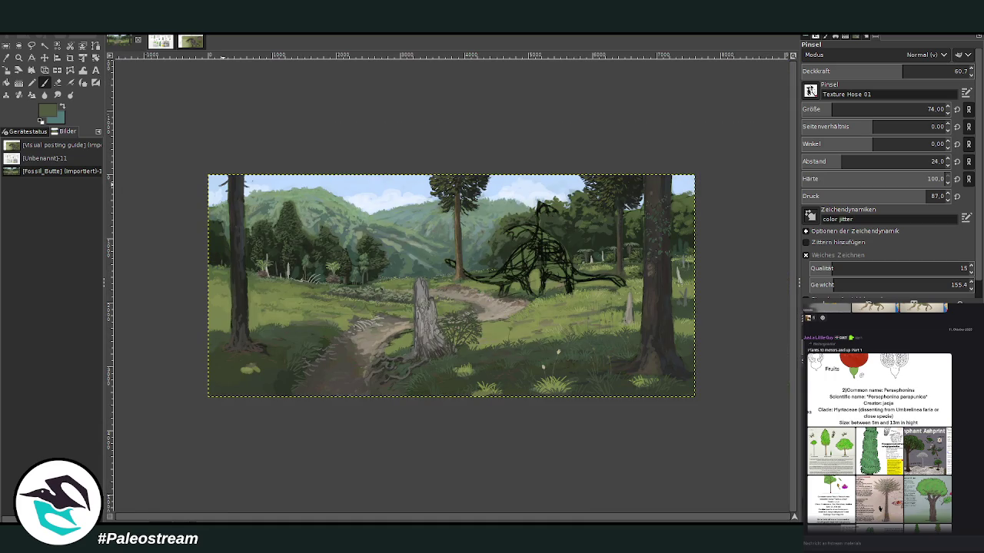
Zoom to the sauropod and trunk, and paint foliage into the upper-right sky at size 160, opacity 96.9.
click(19, 58)
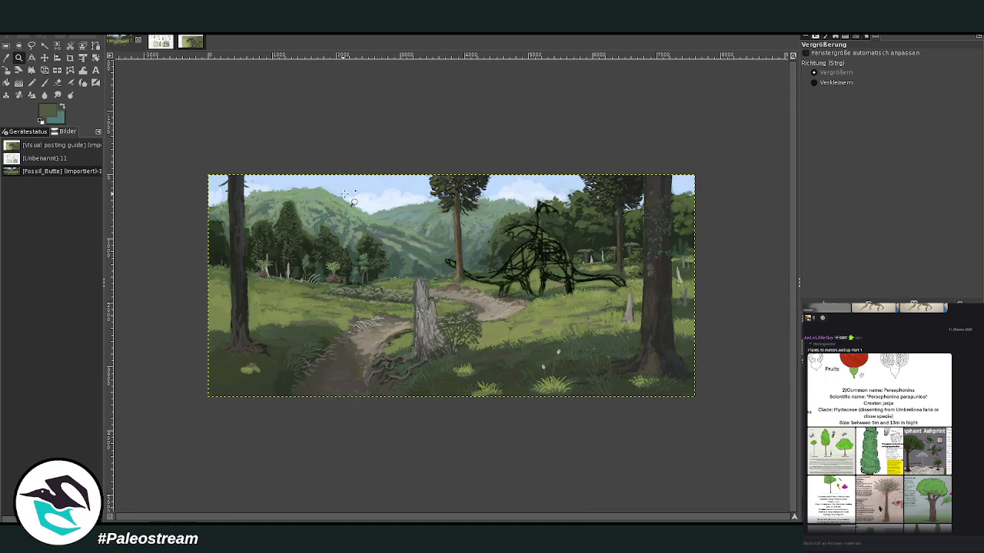
drag(527, 152, 676, 283)
key(p)
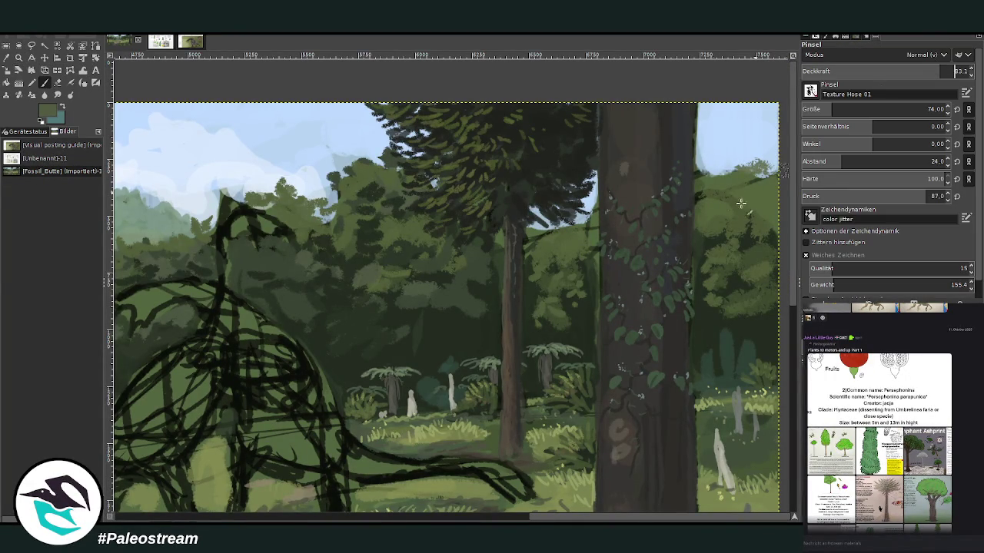
click(850, 108)
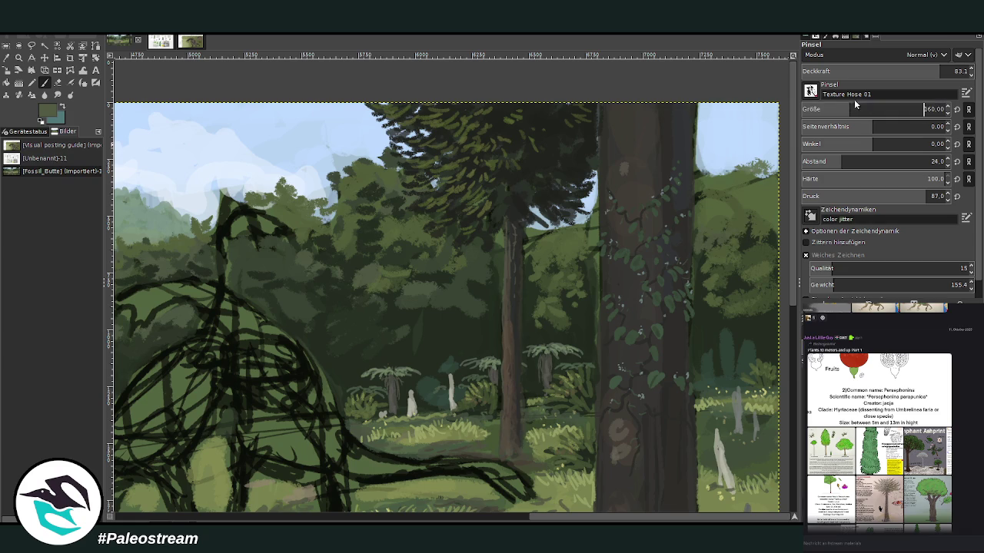
mouse_move(750, 166)
mouse_down()
mouse_move(742, 158)
mouse_move(757, 142)
mouse_move(723, 173)
mouse_move(769, 165)
mouse_move(773, 150)
mouse_move(761, 161)
mouse_up()
drag(939, 72, 966, 72)
drag(760, 154, 725, 179)
mouse_move(732, 230)
mouse_down()
mouse_move(754, 234)
mouse_move(737, 244)
mouse_up()
Darken the right-side foliage and the slope between trunks with dark green at 67.8 opacity.
ctrl+click(759, 315)
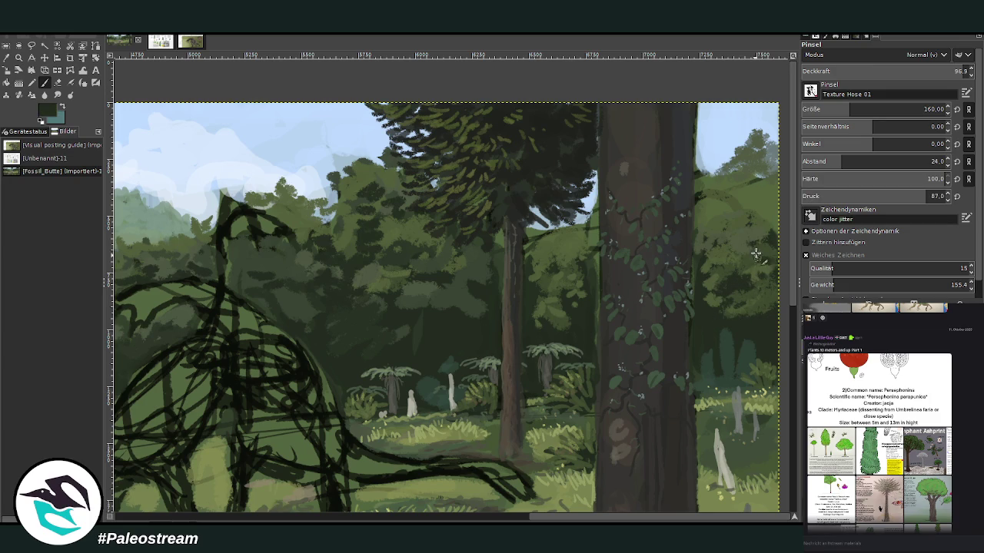
click(914, 71)
mouse_move(721, 244)
mouse_down()
mouse_move(749, 234)
mouse_move(730, 223)
mouse_move(769, 215)
mouse_move(703, 204)
mouse_move(713, 212)
mouse_move(758, 176)
mouse_move(741, 159)
mouse_move(768, 154)
mouse_move(738, 223)
mouse_move(711, 216)
mouse_up()
mouse_move(585, 253)
mouse_down()
mouse_move(586, 235)
mouse_move(551, 246)
mouse_move(507, 208)
mouse_move(382, 253)
mouse_move(384, 229)
mouse_move(350, 205)
mouse_up()
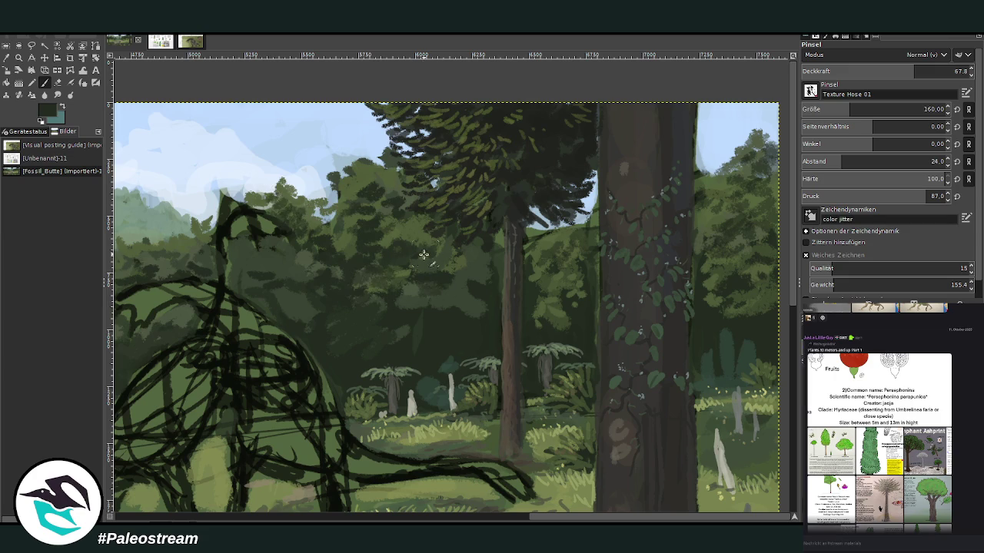
Fill a sky gap with lighter green and lighten the trunk edge at size 127, opacity 81.9.
ctrl+click(552, 246)
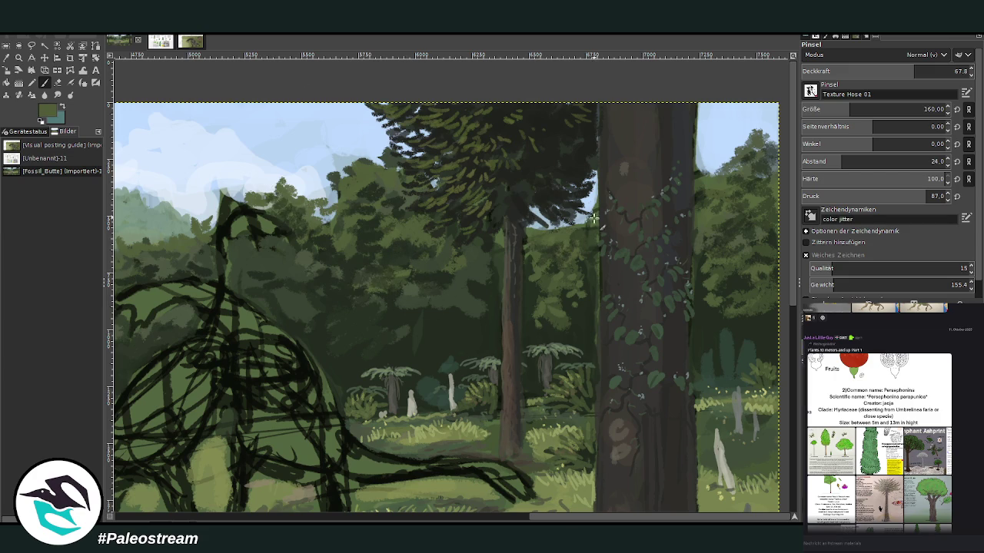
click(568, 229)
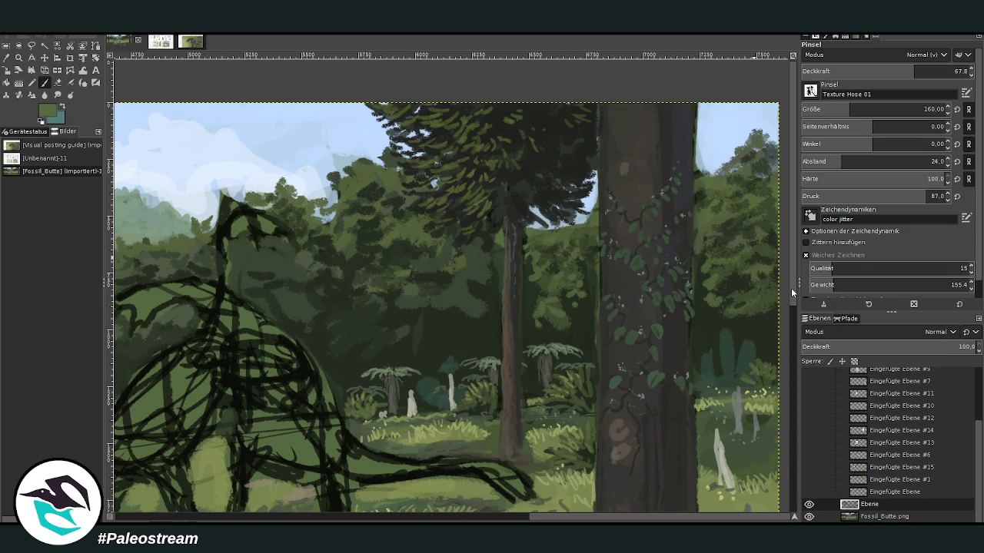
click(938, 71)
click(924, 109)
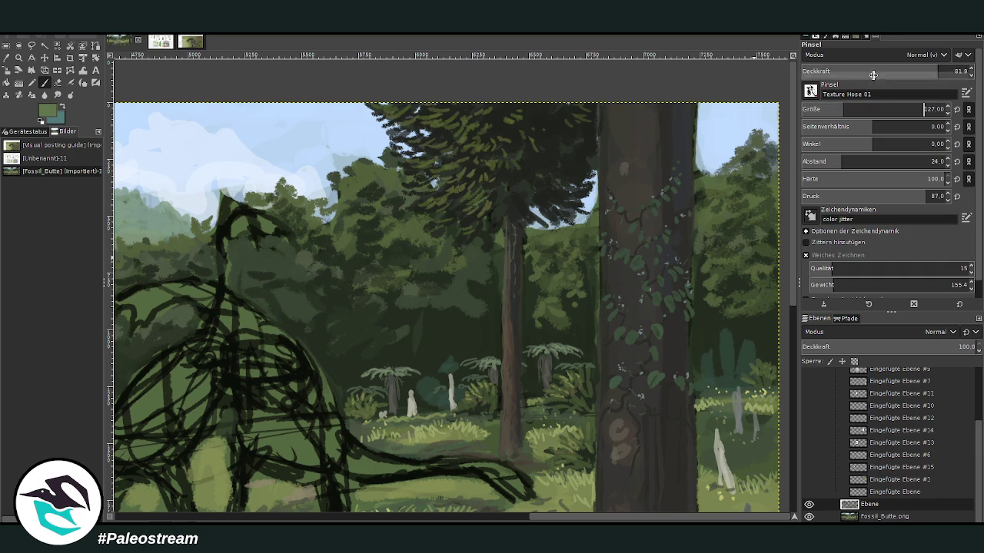
drag(741, 204, 747, 182)
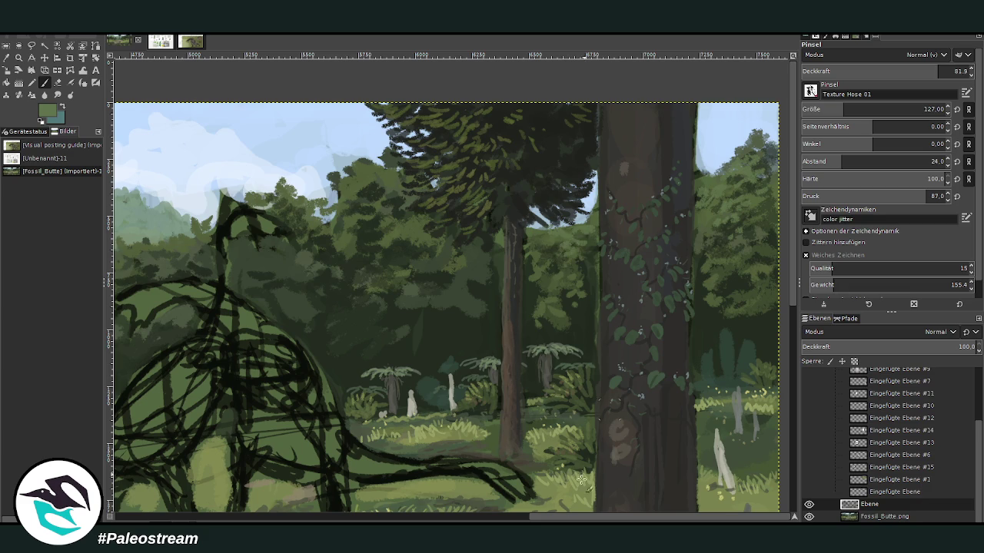
scroll(588, 230, left, 5)
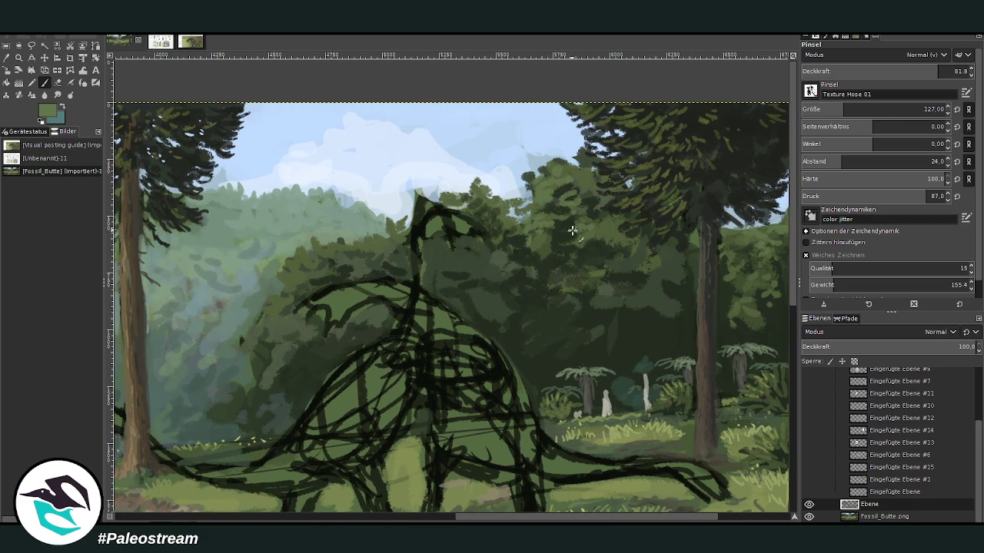
After trying opacities 69.9, 52.8 and 39.6, sample a very dark green and settle on opacity 73.3, size 91.
click(917, 68)
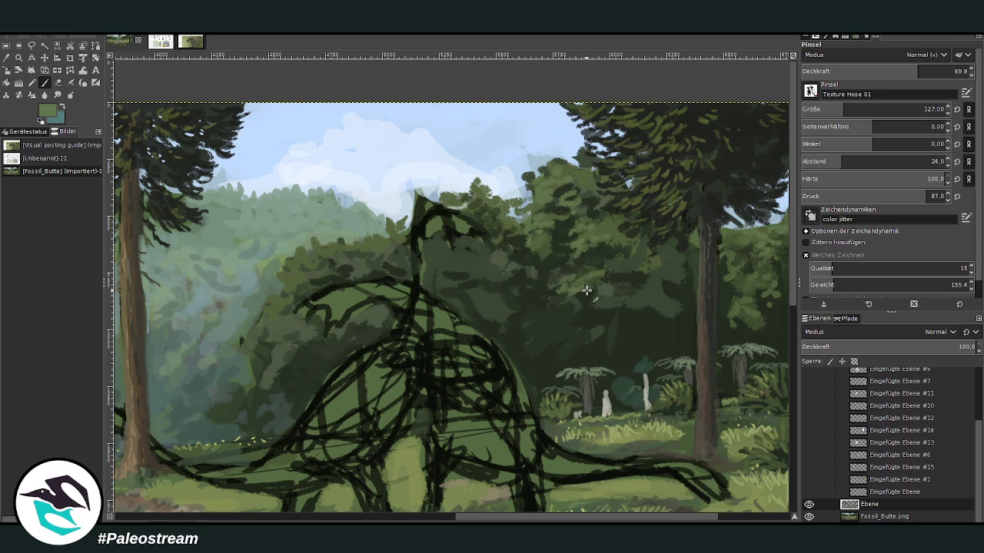
click(889, 71)
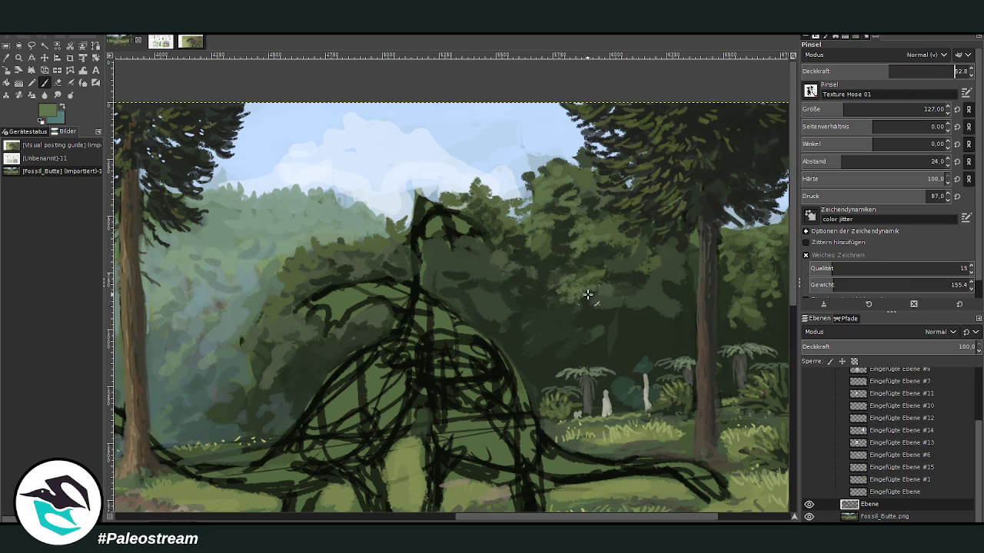
click(867, 71)
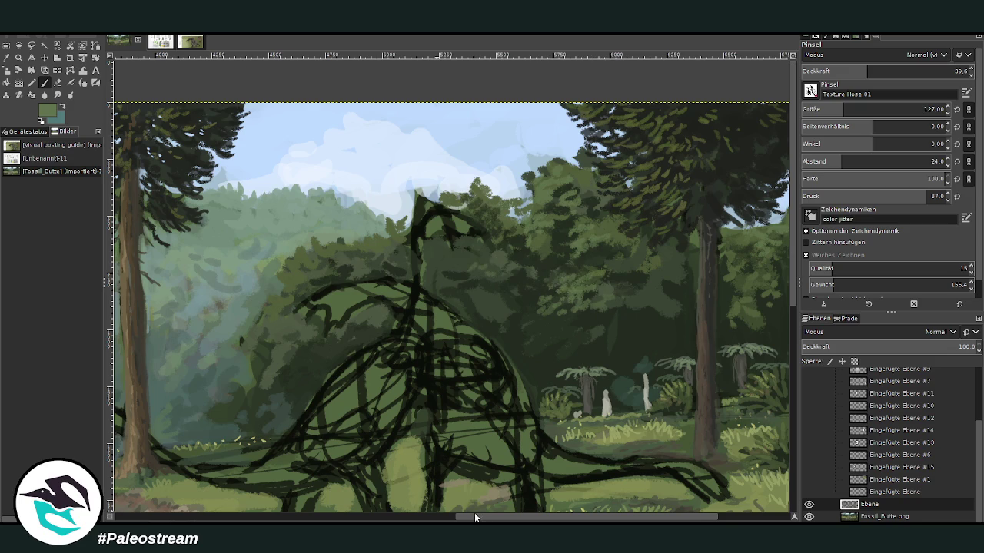
drag(478, 517, 425, 518)
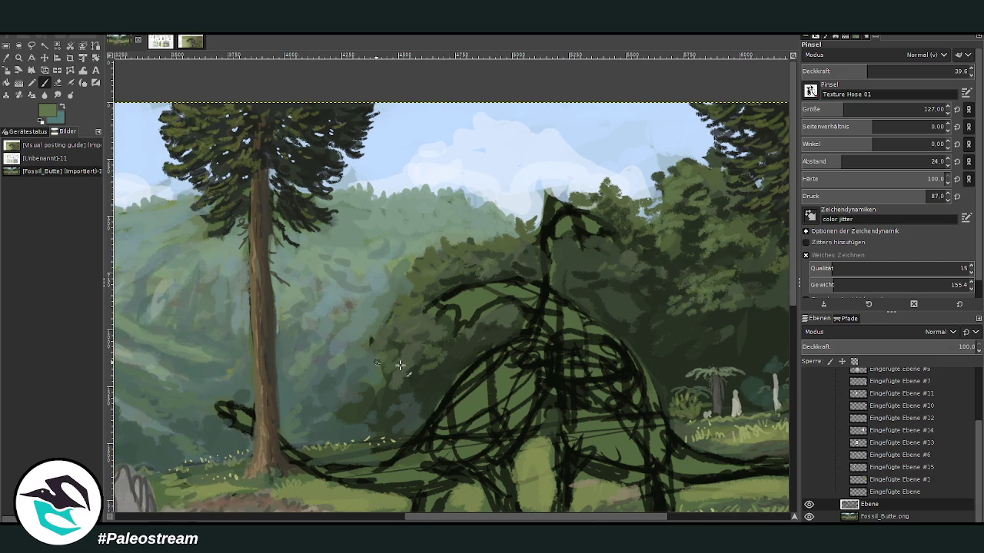
ctrl+click(429, 364)
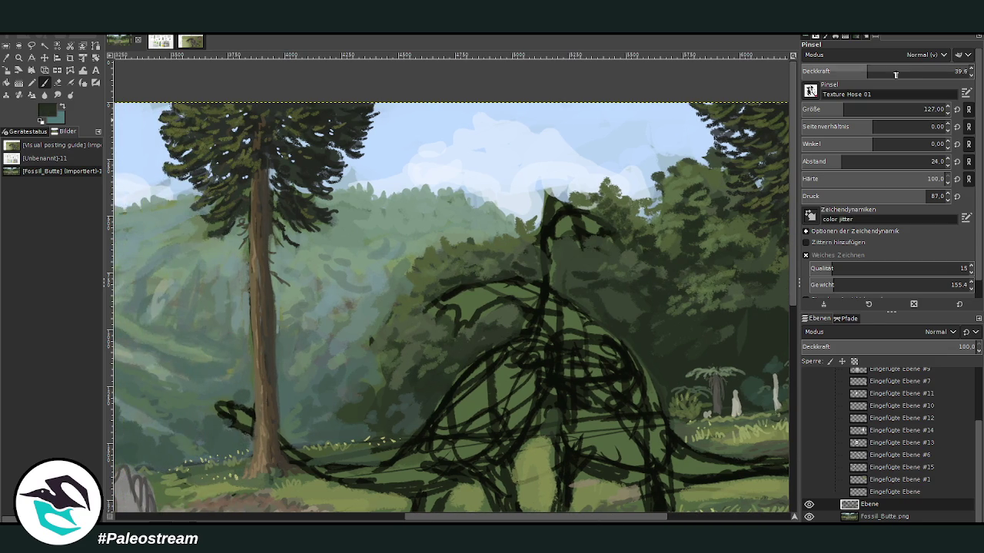
drag(867, 71, 923, 70)
click(929, 109)
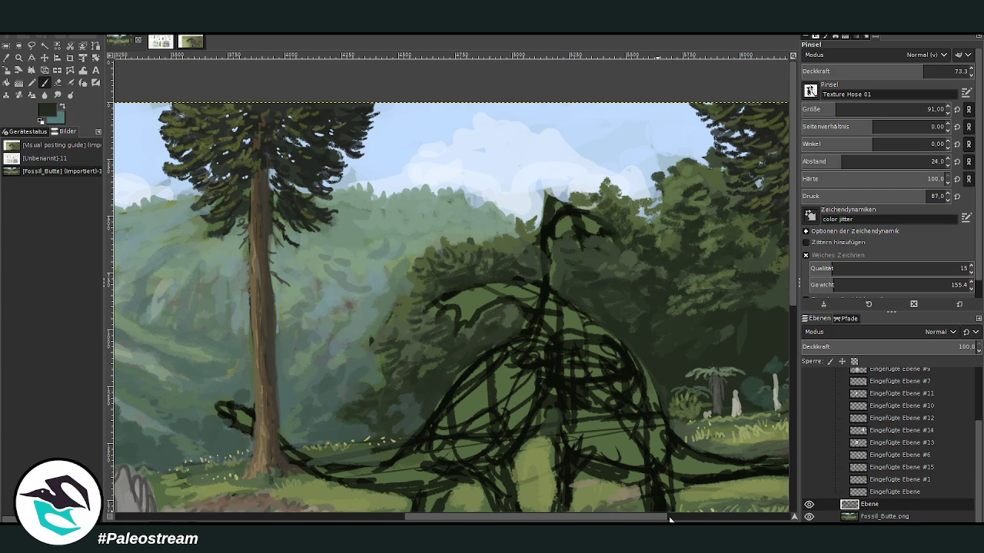
drag(661, 518, 781, 518)
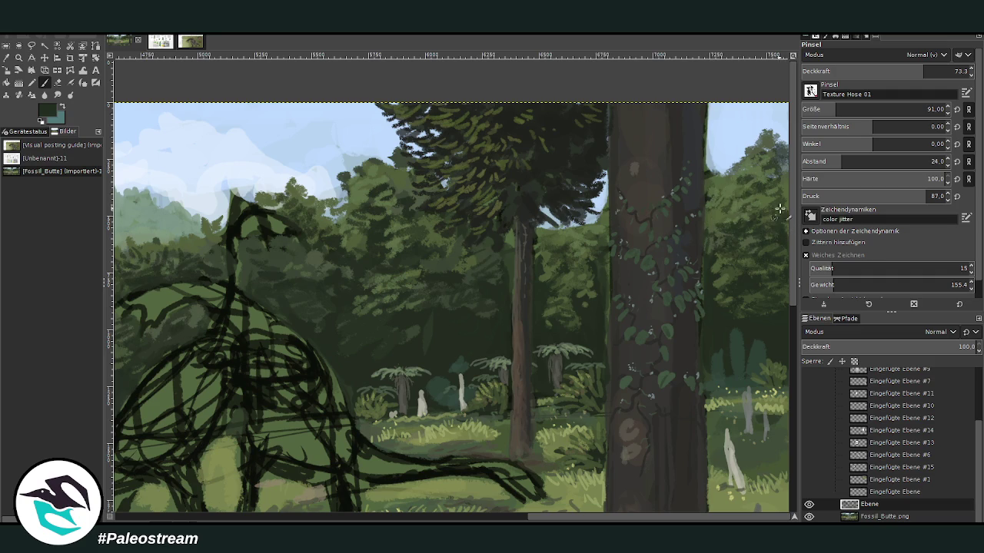
scroll(630, 503, left, 5)
Darken the gap beside the left trunk, then dab light-green highlights on the dark tree edge at size 80.
scroll(253, 367, left, 5)
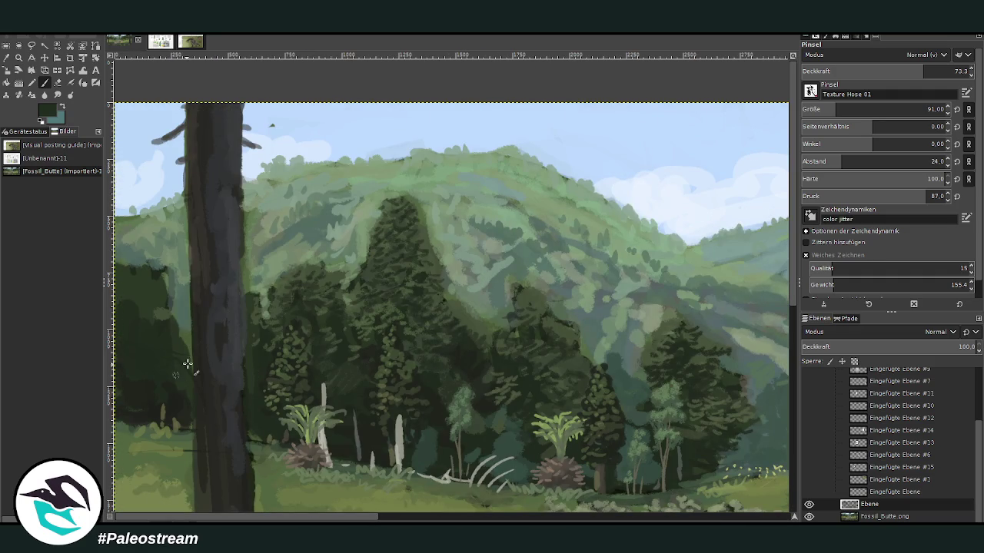
mouse_move(180, 316)
mouse_down()
mouse_move(183, 325)
mouse_move(167, 307)
mouse_move(169, 280)
mouse_move(117, 259)
mouse_up()
ctrl+click(329, 221)
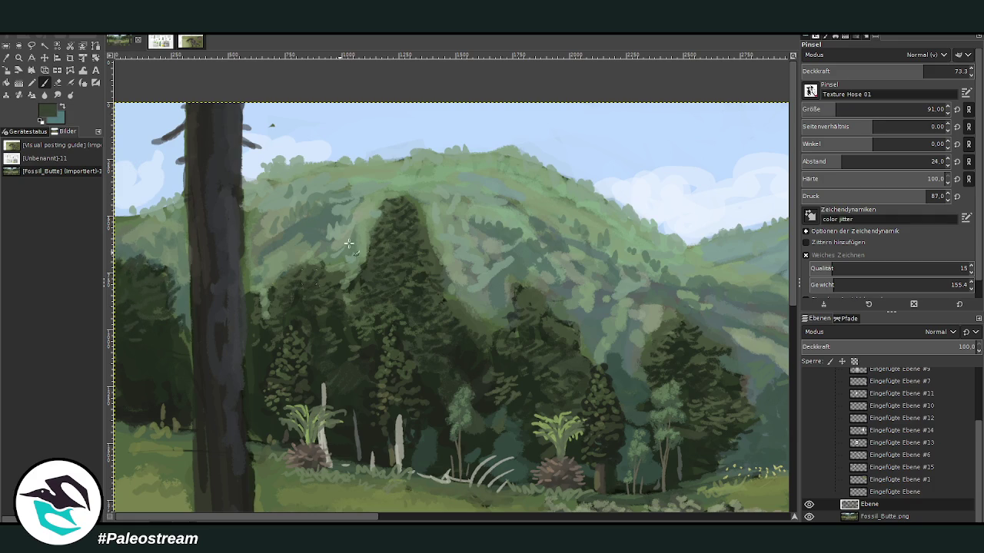
ctrl+click(446, 260)
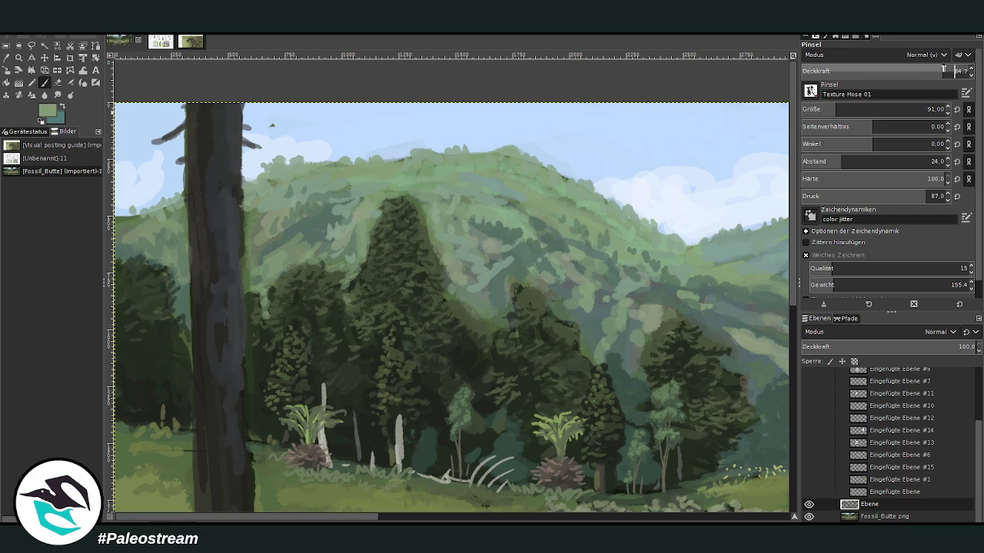
key(bracketleft)
key(bracketleft)
key(bracketleft)
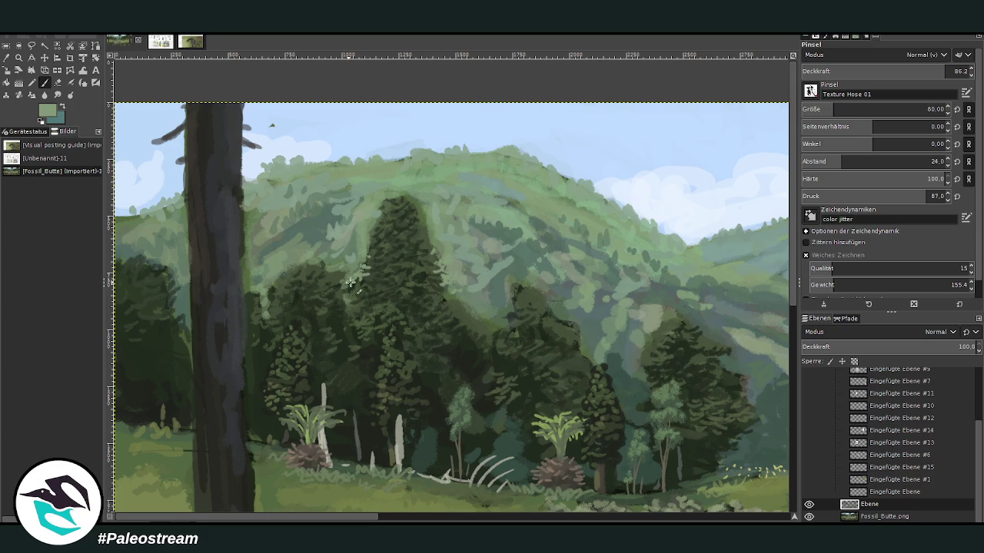
drag(454, 304, 465, 315)
Sample a darker teal-green, then a pale sage green from the hillside.
ctrl+click(483, 302)
ctrl+click(501, 308)
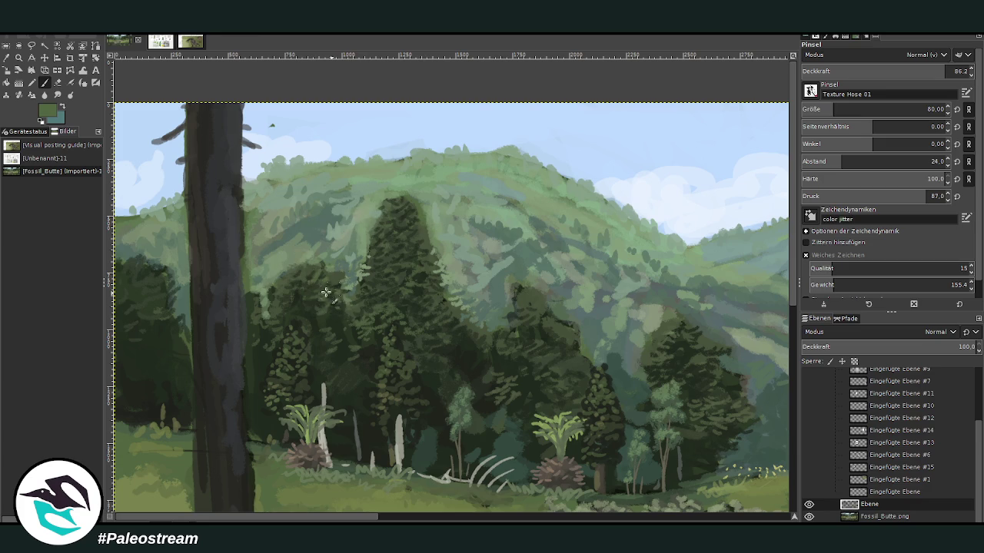
ctrl+click(320, 224)
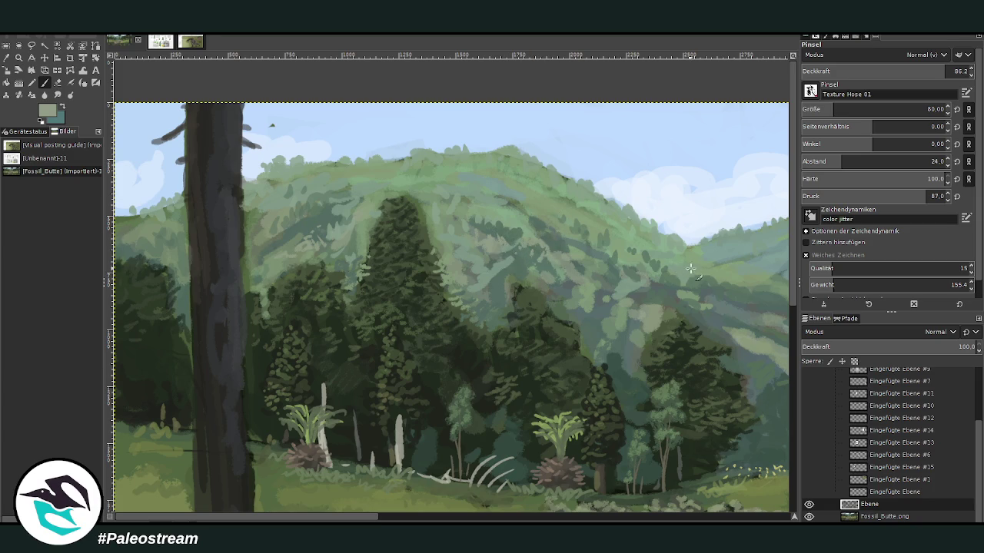
scroll(691, 274, down, 1)
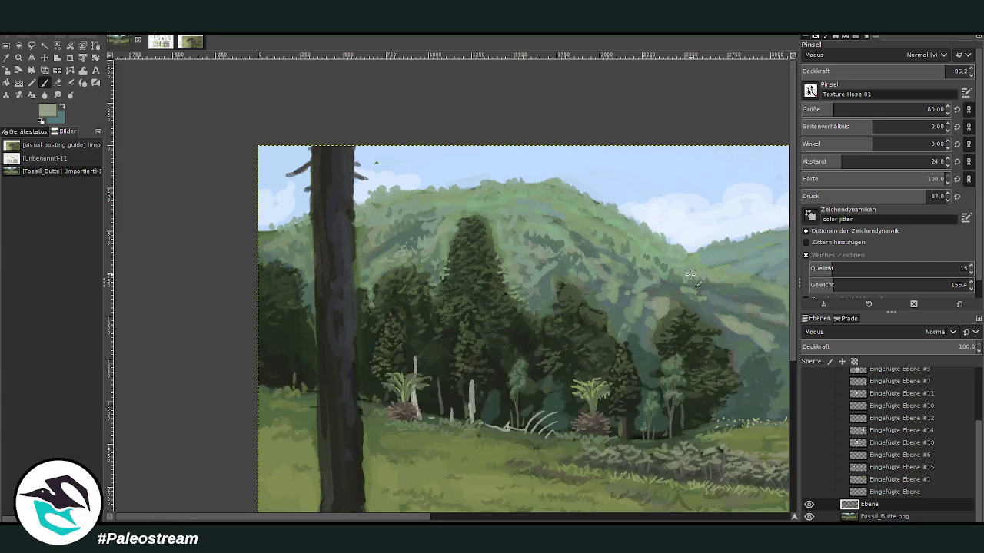
Zoom in on the sauropod sketch and the tall trunk beside it.
scroll(691, 274, down, 1)
scroll(691, 274, down, 1)
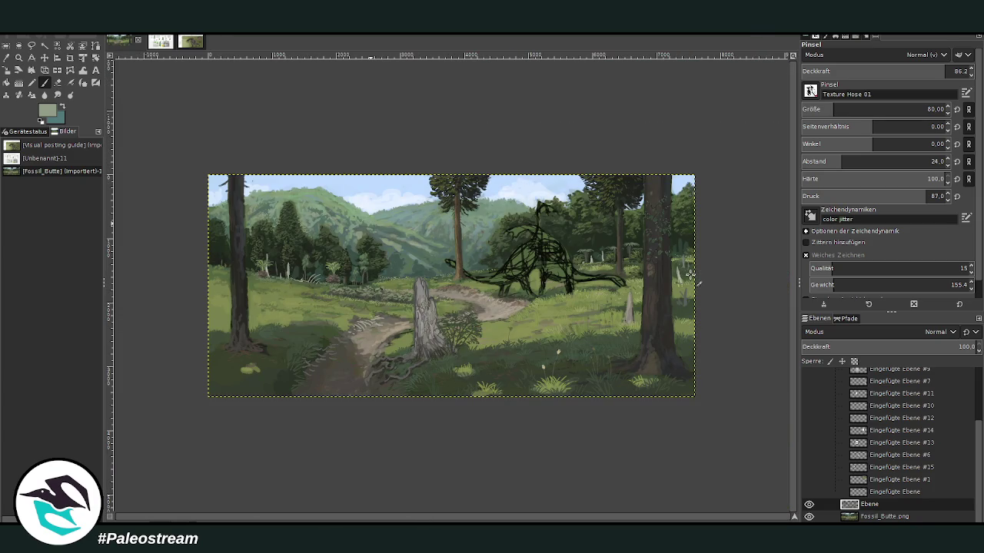
click(19, 58)
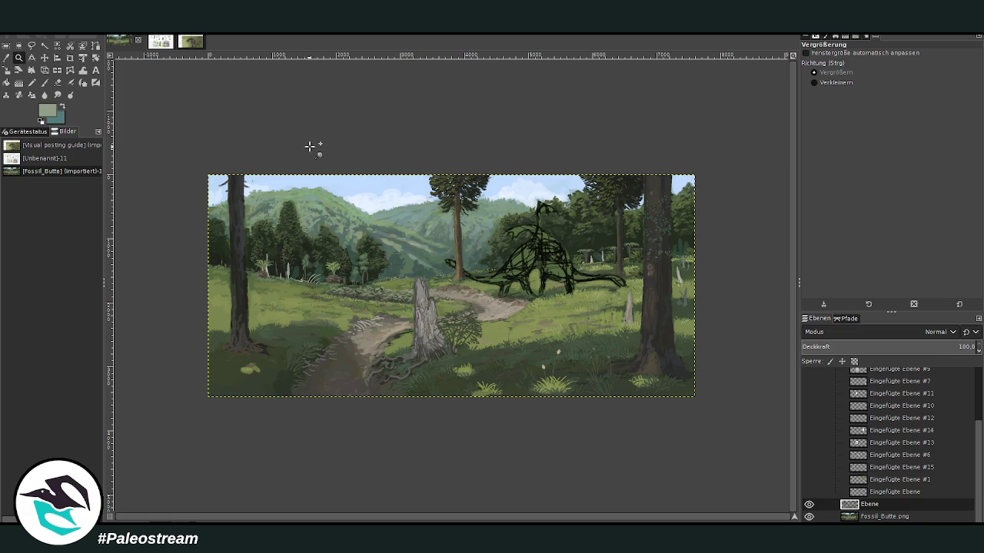
drag(276, 158, 298, 164)
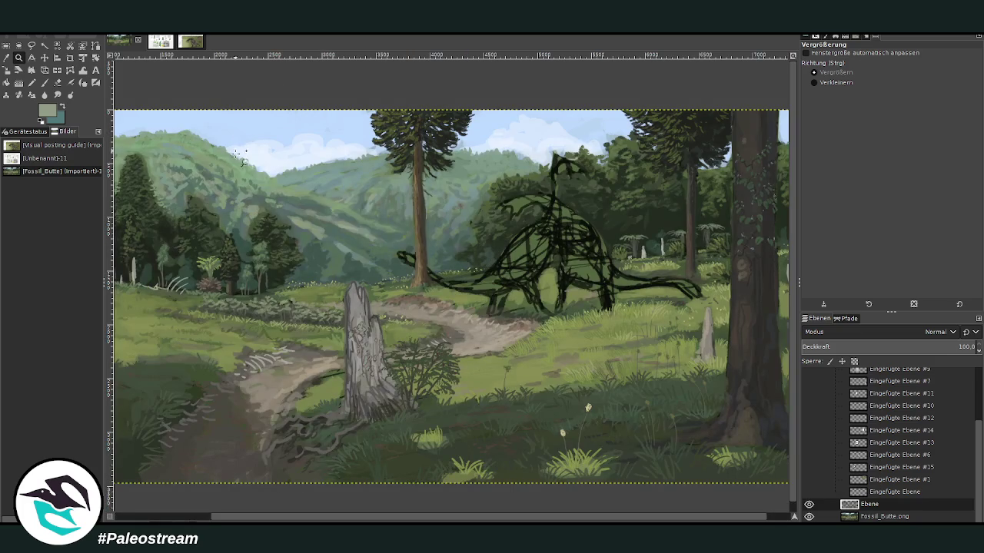
scroll(488, 468, right, 2)
drag(513, 100, 698, 311)
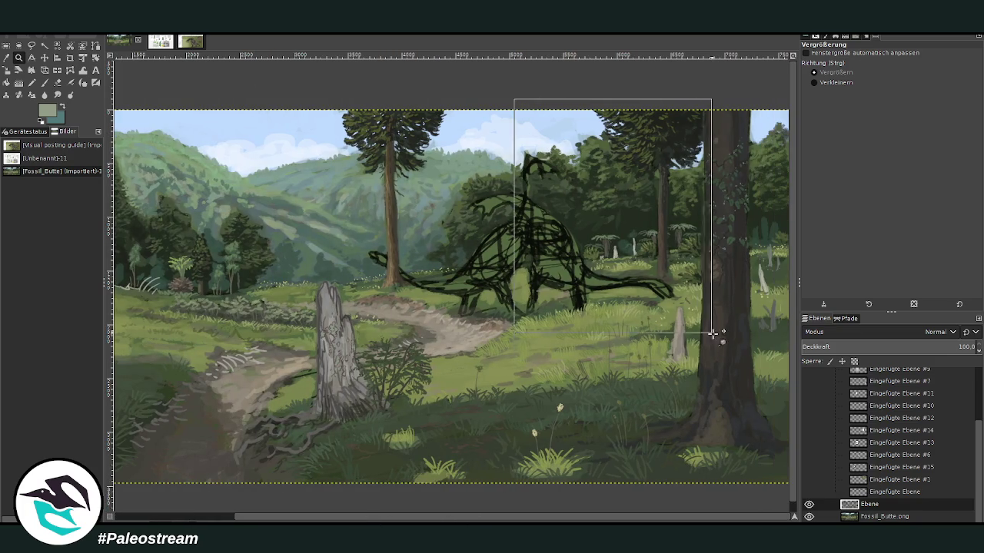
Paint a dark brown trunk stroke with the brush at size 93, spacing 18, opacity 44.2.
key(o)
click(538, 275)
key(p)
click(893, 71)
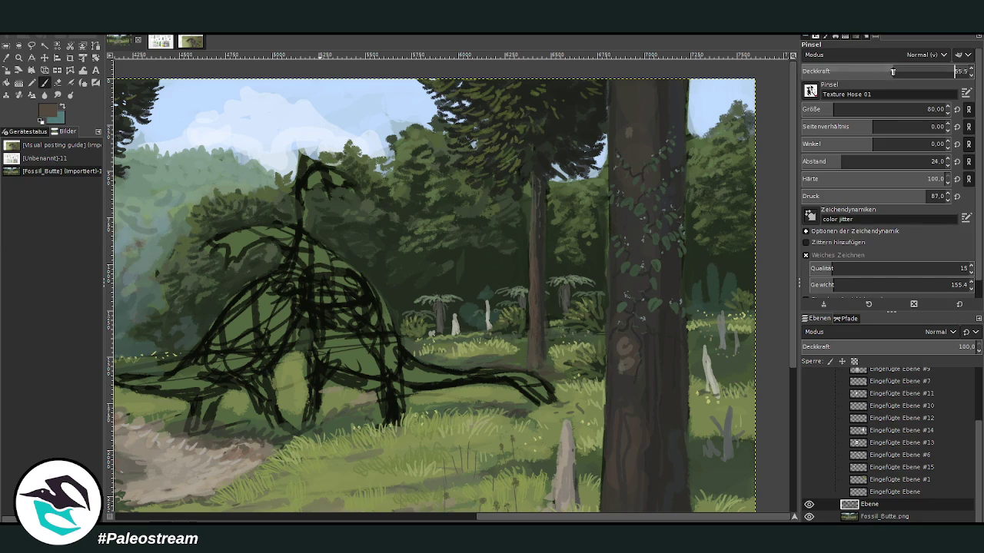
click(830, 109)
click(835, 162)
click(839, 109)
click(874, 71)
drag(470, 298, 471, 254)
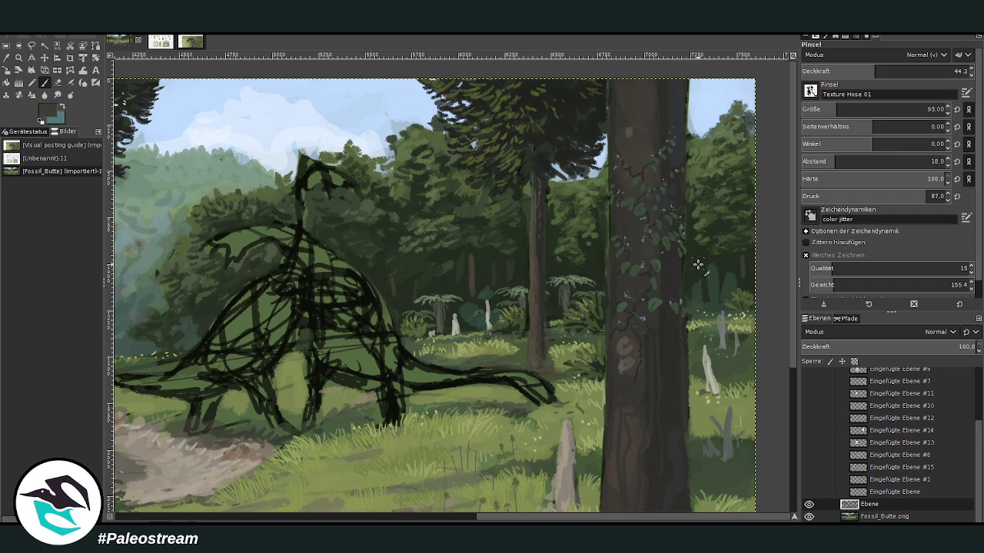
drag(590, 516, 229, 517)
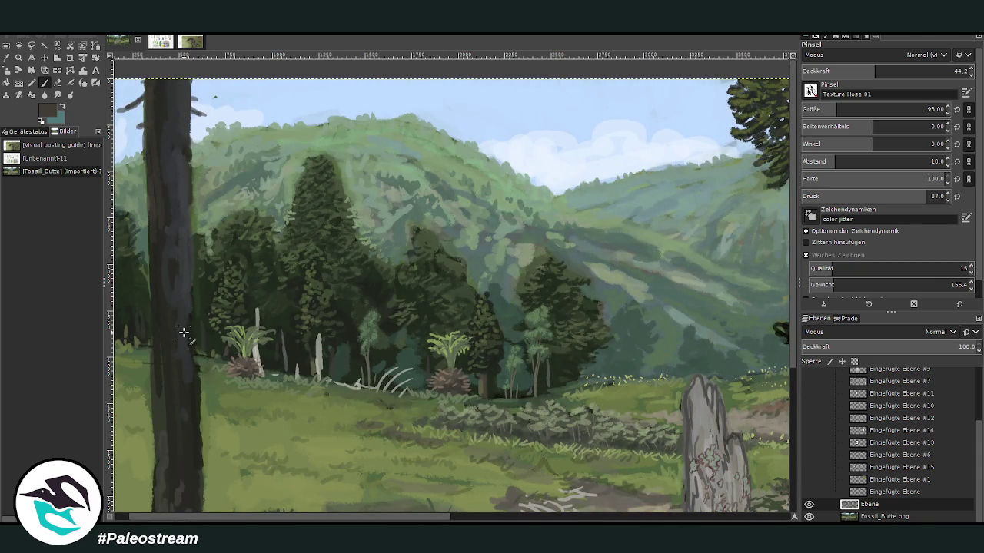
scroll(184, 332, down, 2)
scroll(184, 332, down, 1)
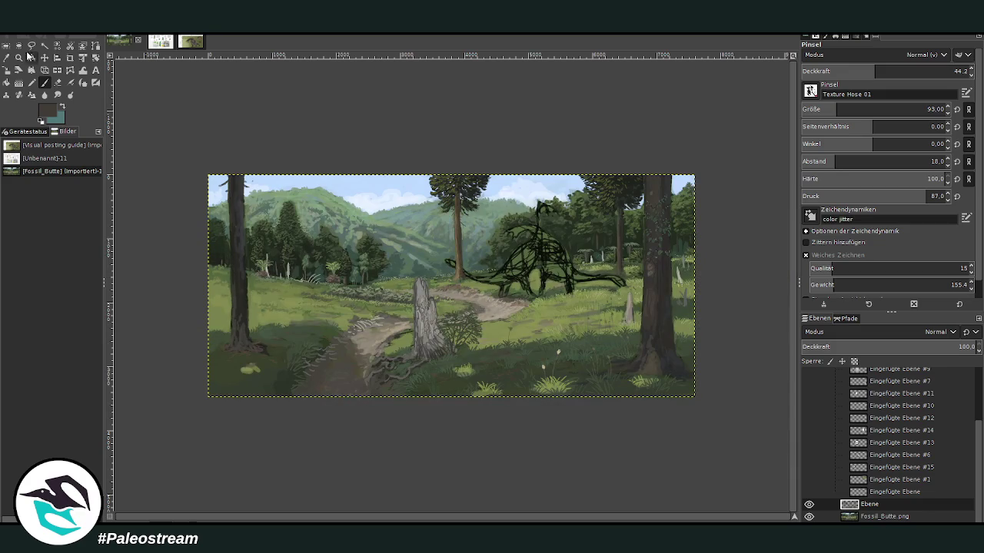
Zoom into the painting and preview an enlarged plant reference image.
click(18, 58)
drag(211, 162, 702, 409)
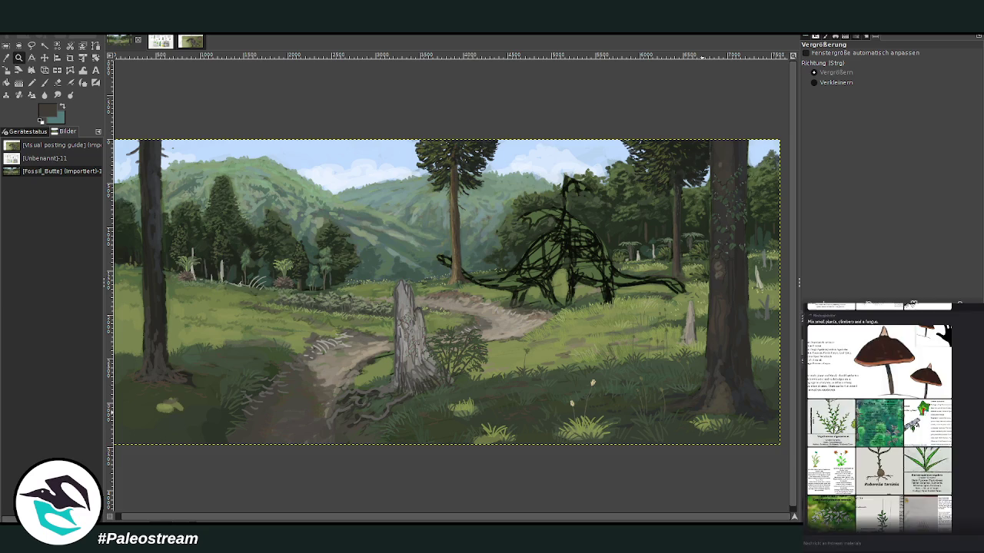
click(834, 426)
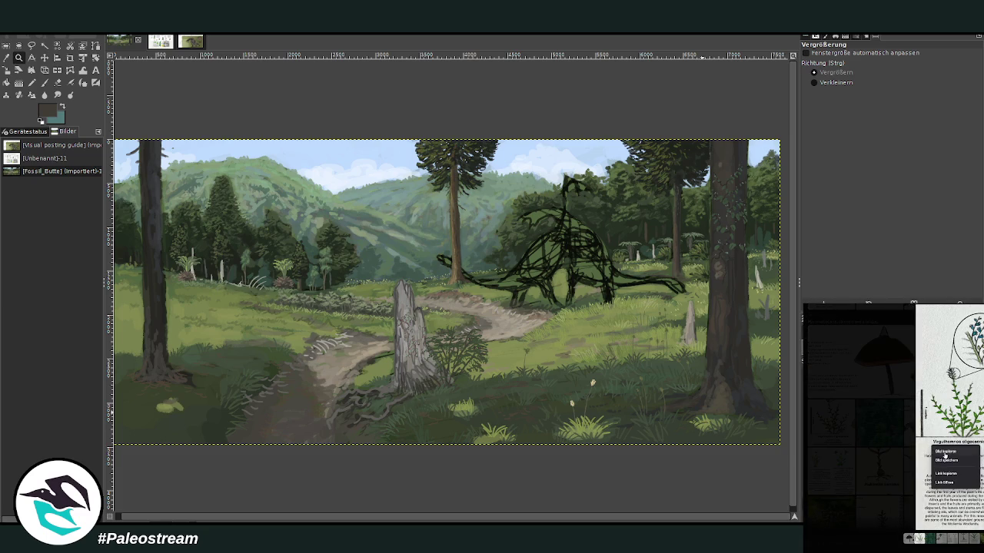
key(Escape)
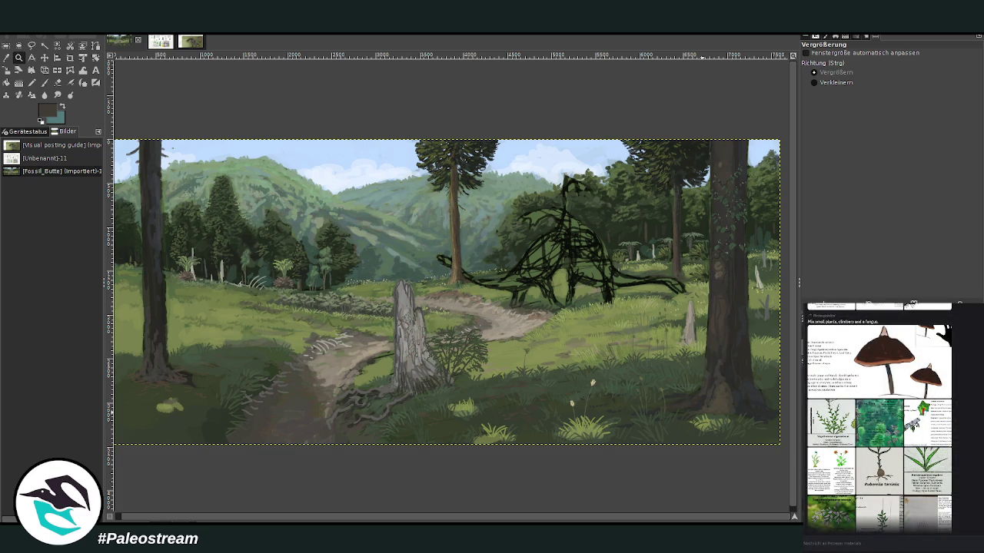
Zoom into the left foreground meadow and paste the Bennettitales of Lemuria II sheet there.
key(m)
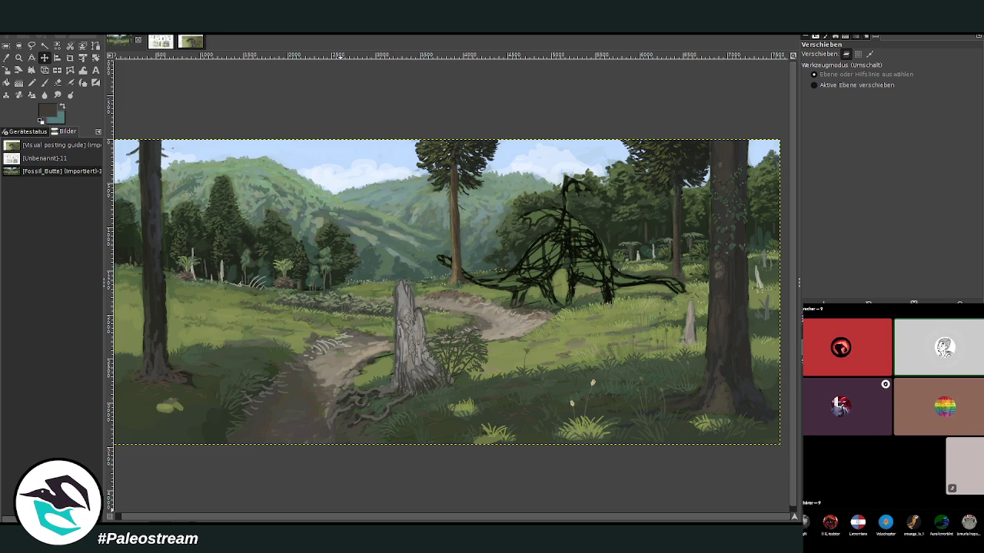
scroll(878, 419, up, 2)
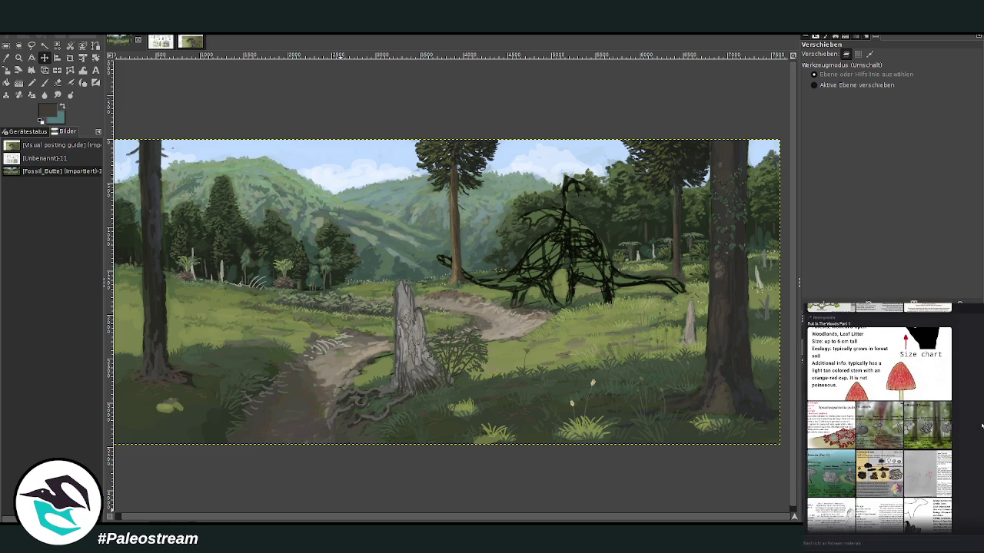
scroll(879, 415, down, 1)
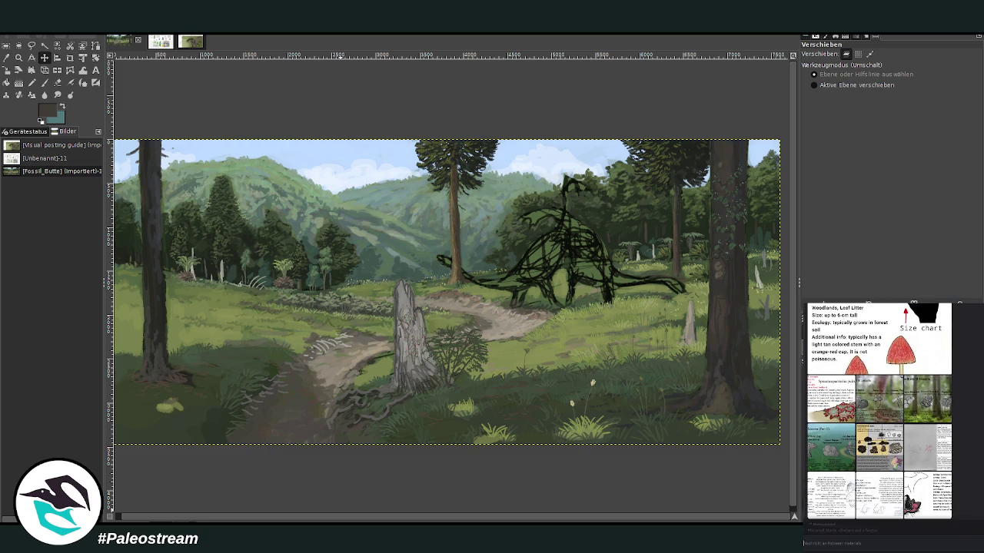
scroll(879, 419, down, 2)
scroll(879, 419, down, 2)
scroll(878, 419, down, 2)
scroll(879, 419, up, 1)
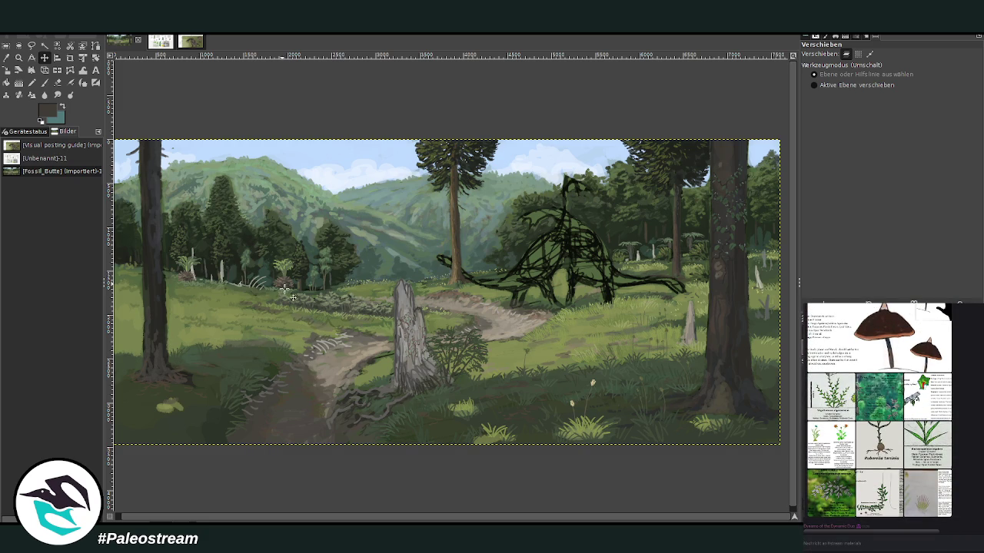
click(19, 58)
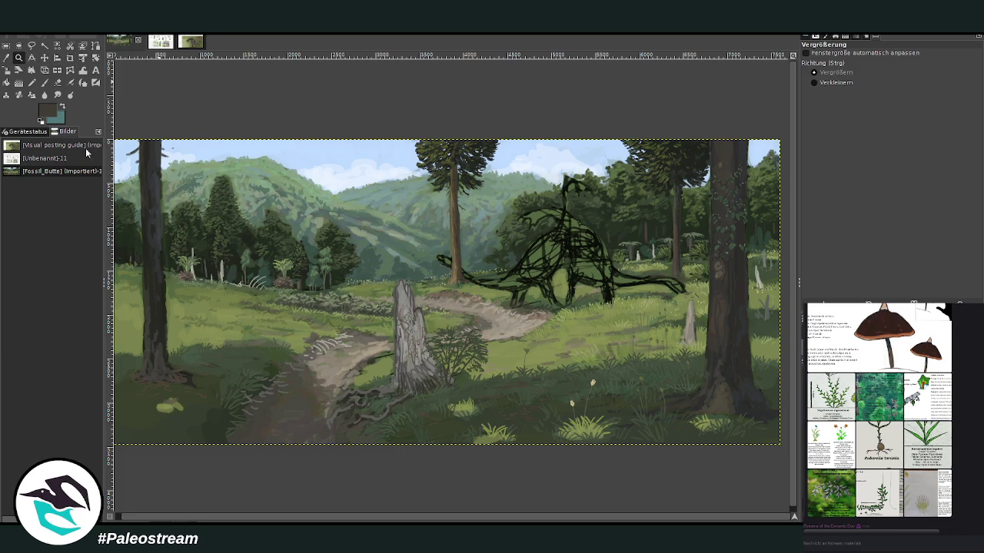
drag(141, 223, 399, 423)
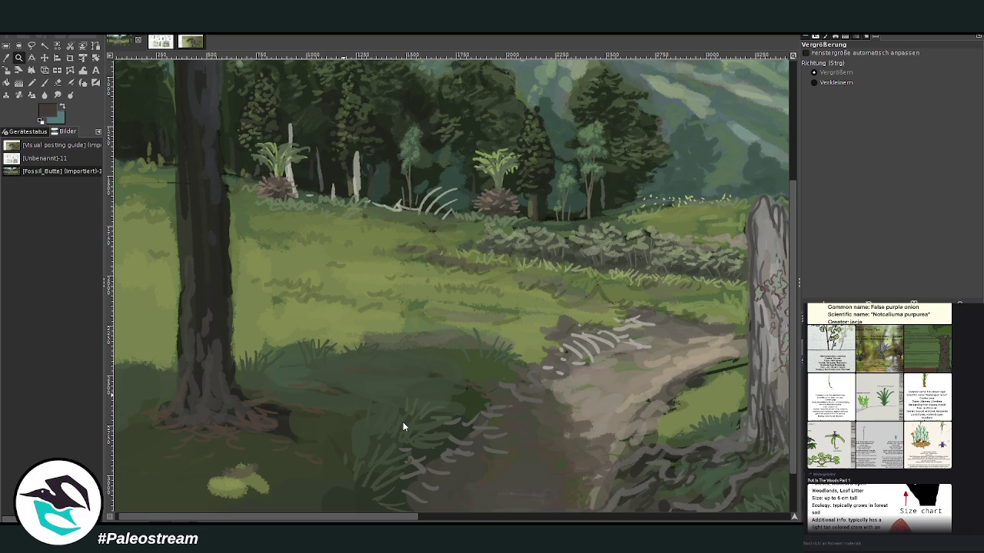
key(ctrl+v)
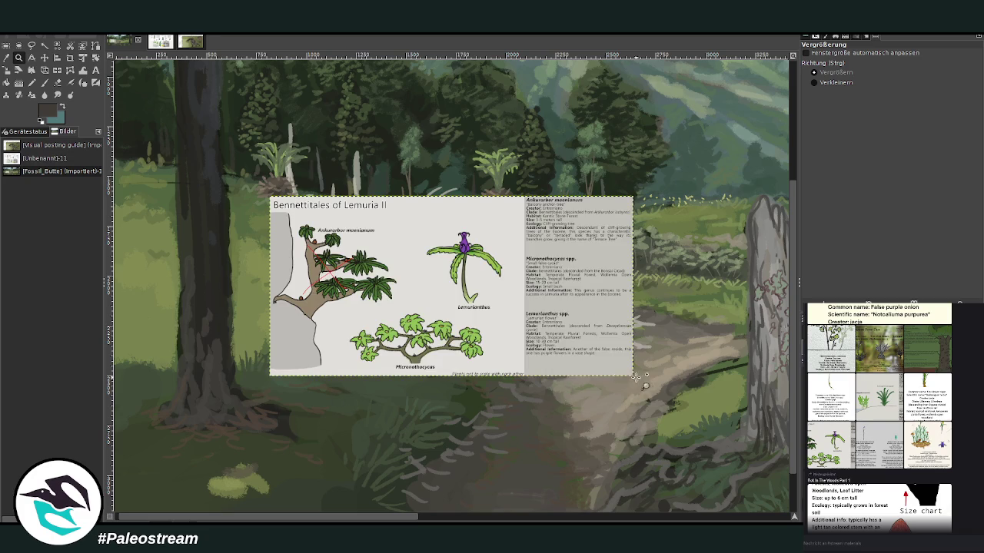
Crop the pasted sheet layer down to just the Lemurianthus plant panel.
click(70, 57)
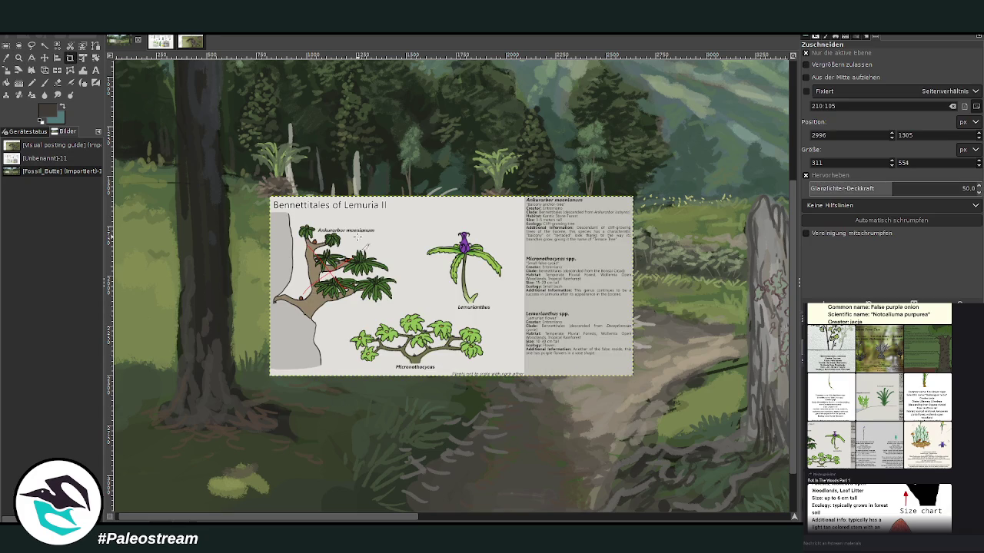
drag(416, 224, 508, 316)
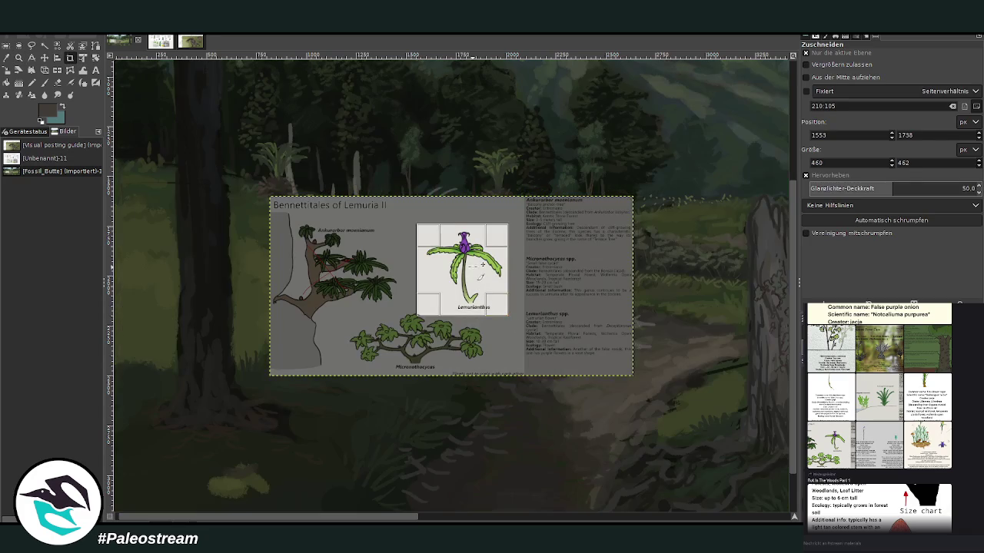
click(473, 275)
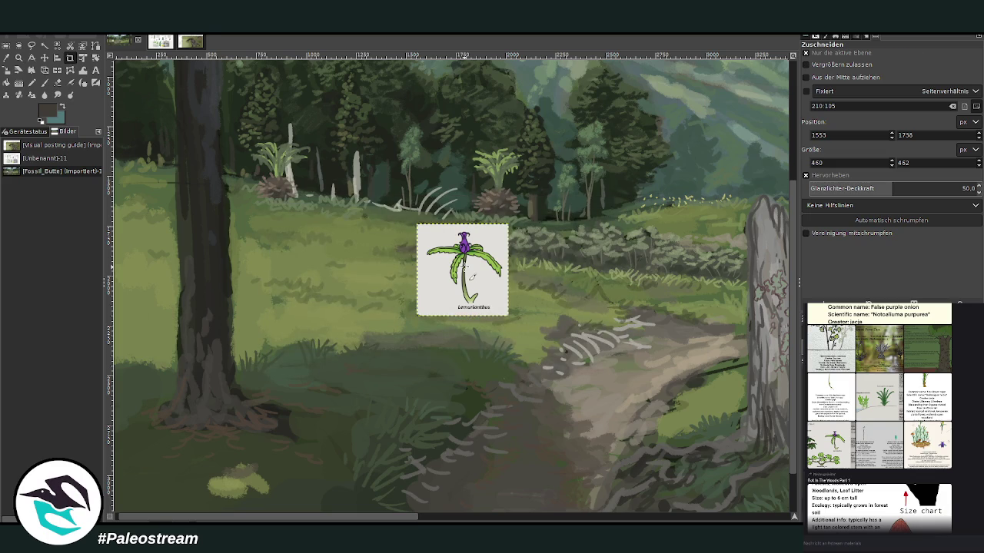
scroll(465, 269, down, 3)
Move the Lemurianthus panel down into the foreground and sample a dark colour there.
click(44, 58)
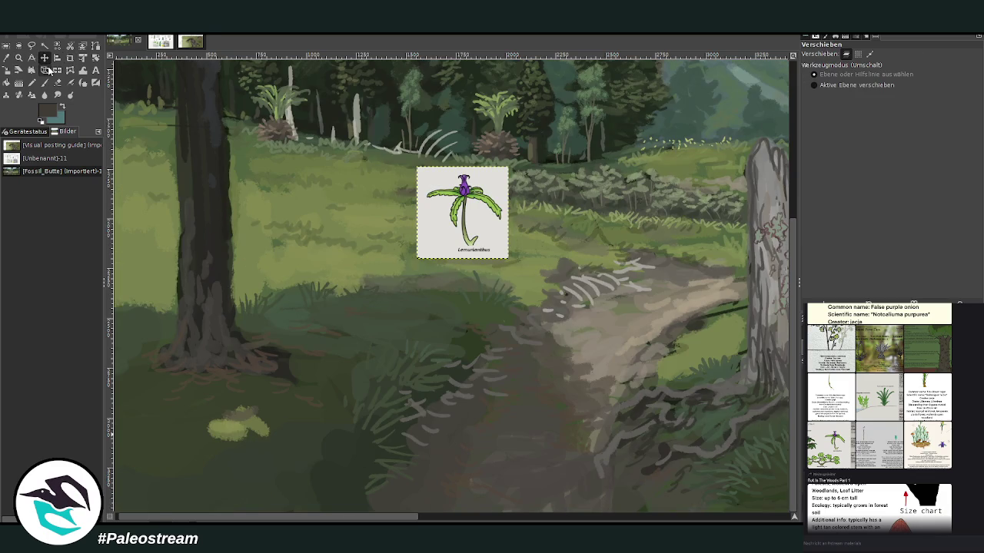
drag(447, 207, 518, 408)
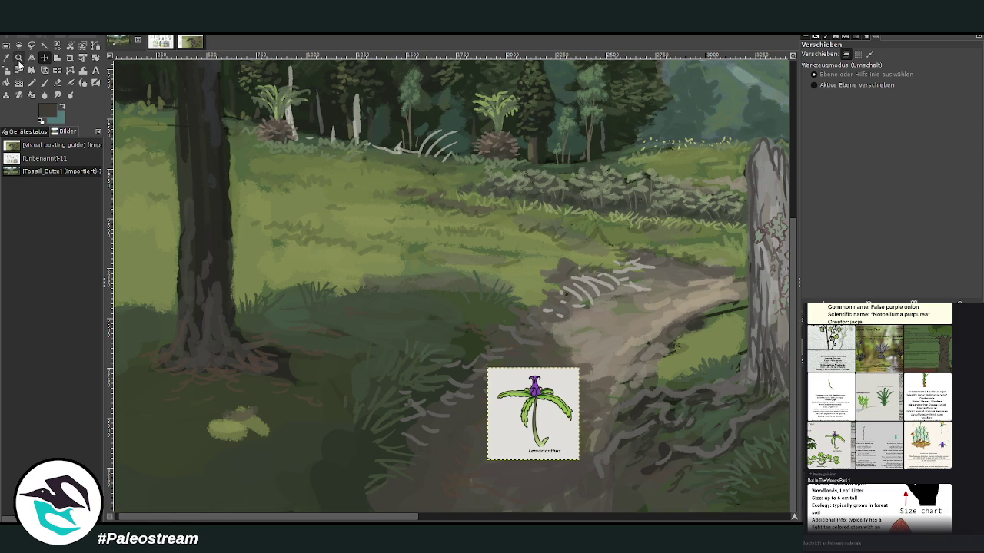
click(20, 69)
scroll(377, 316, up, 1)
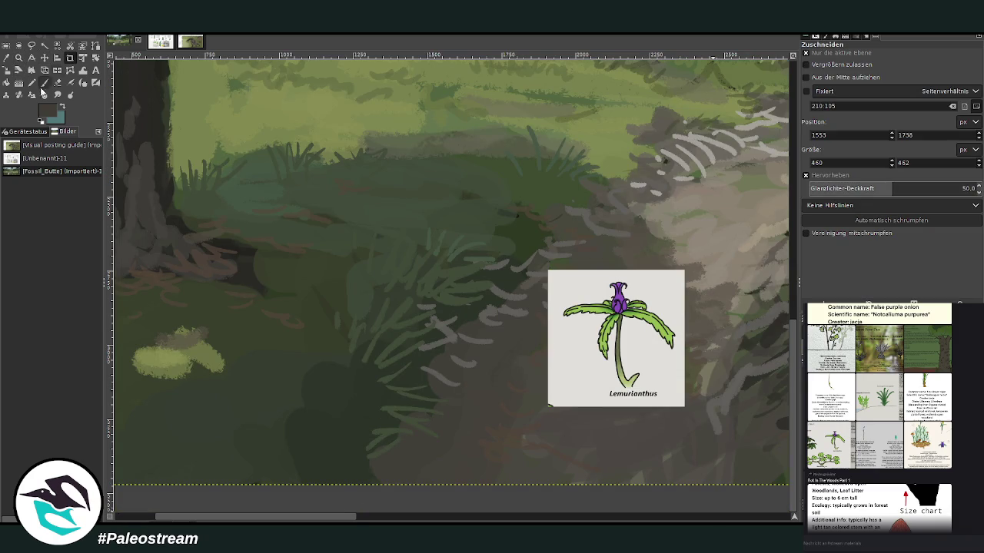
click(44, 94)
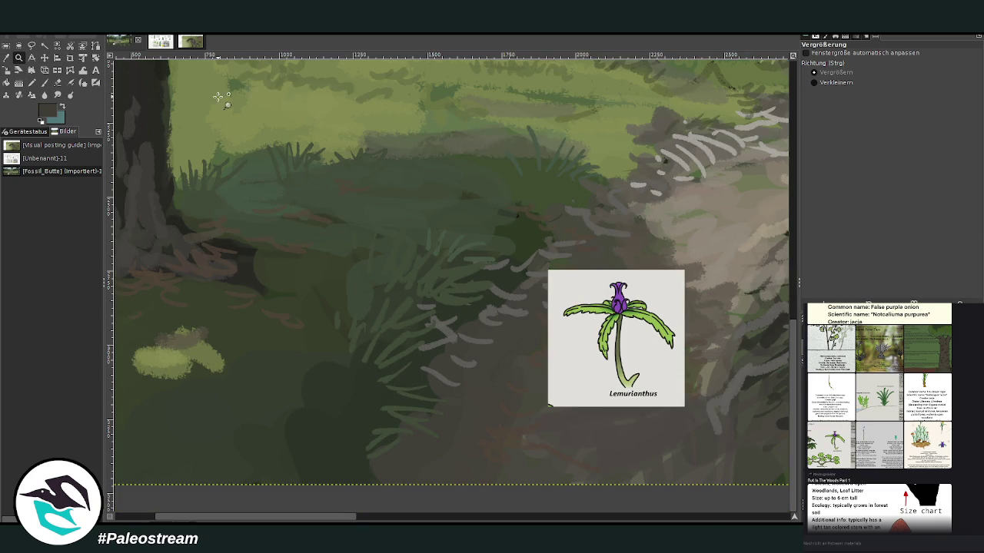
click(363, 390)
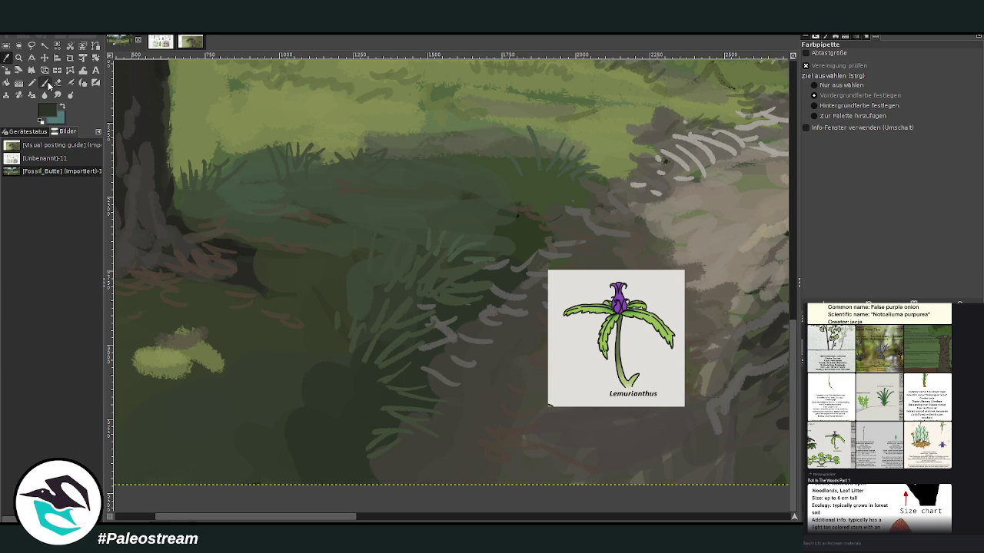
Set the paintbrush to Chalk 03 with size 89, spacing 20 and opacity 95.1.
click(44, 82)
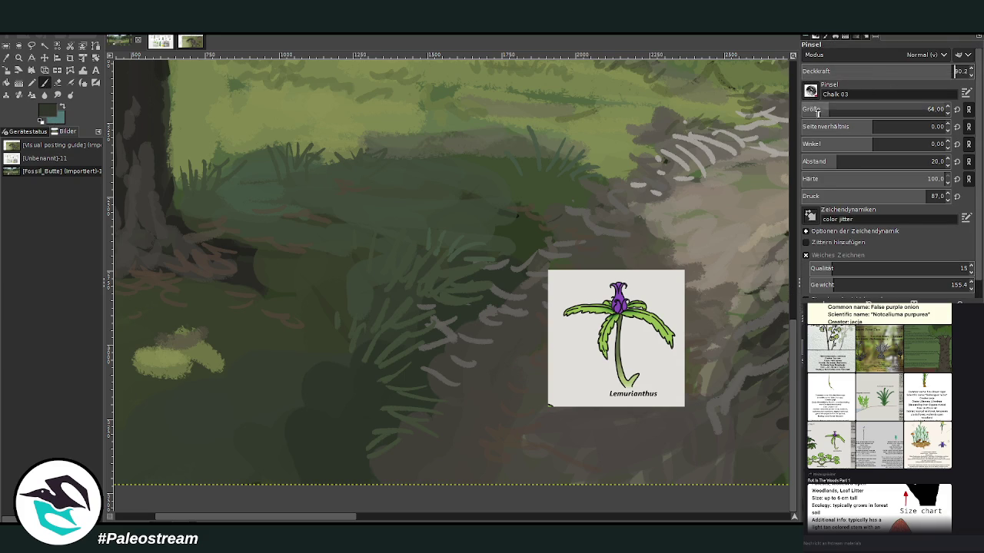
click(957, 69)
drag(959, 70, 951, 71)
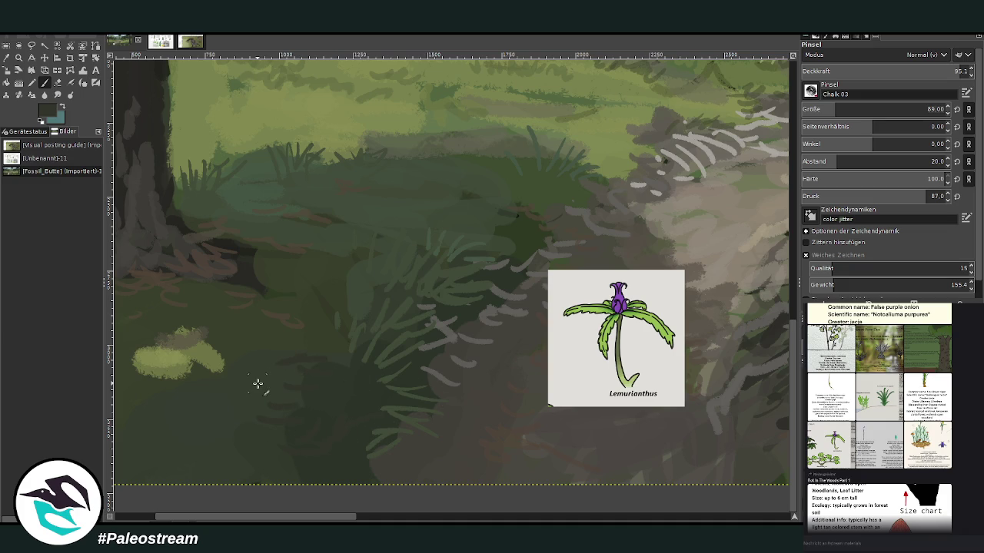
key(o)
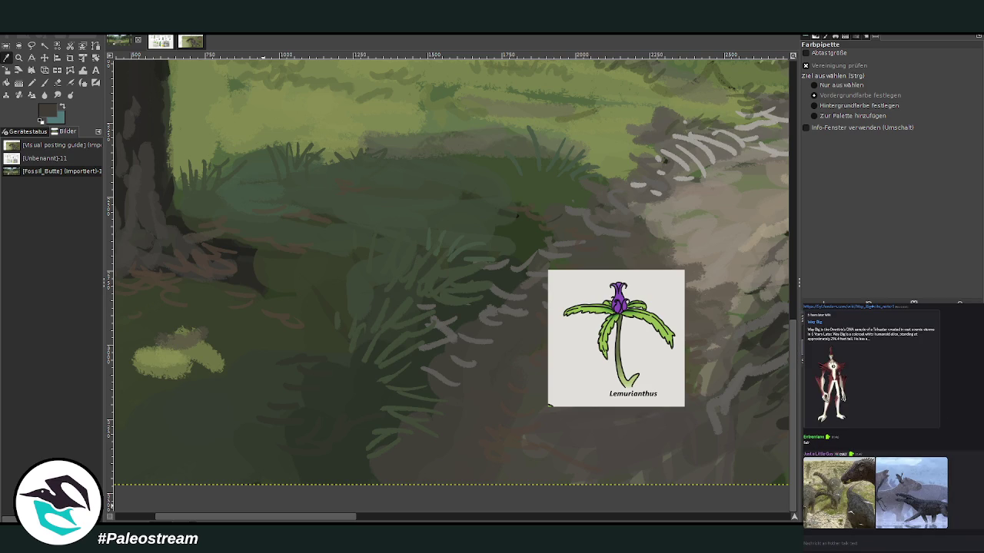
Find the tortoise-on-a-dirt-path photo in the chat and paste it as a new image.
click(832, 486)
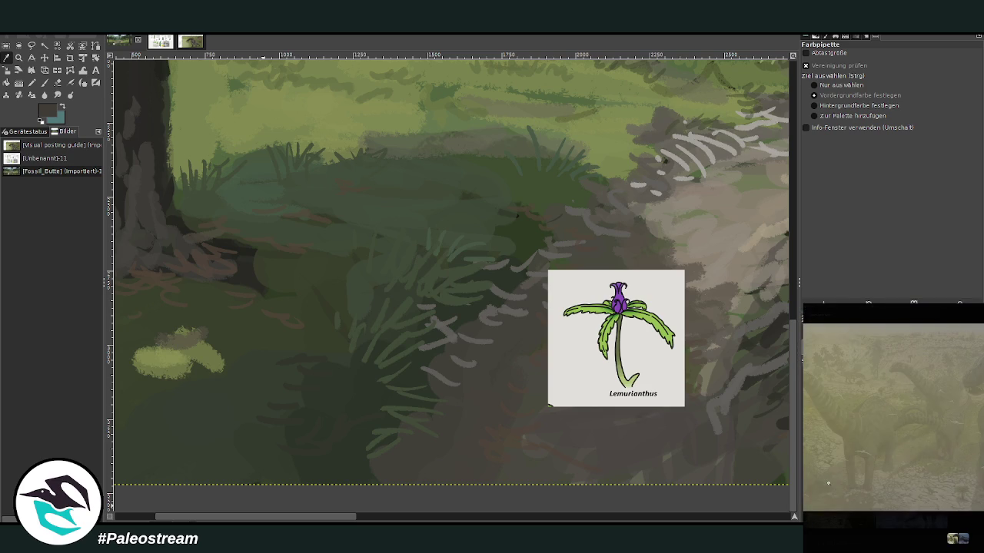
click(963, 541)
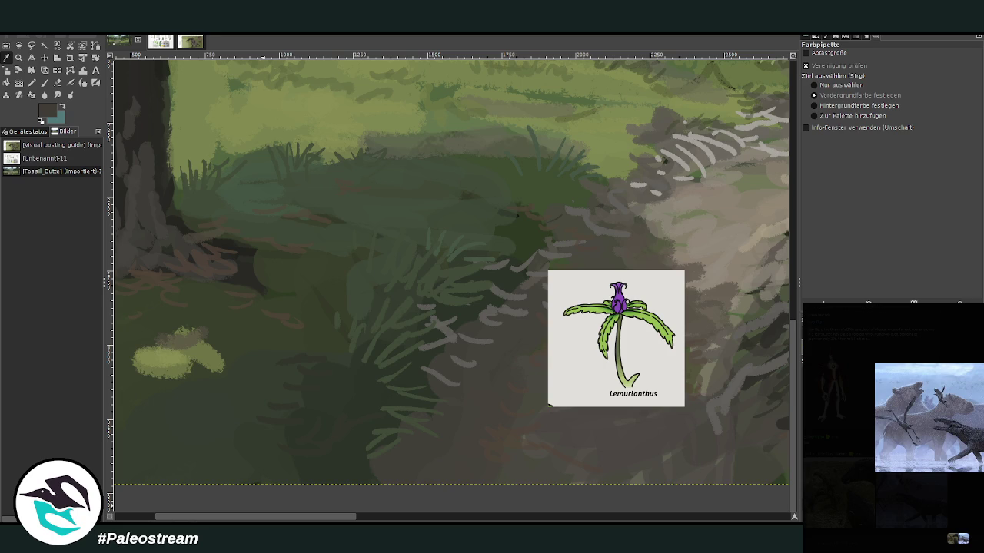
key(Escape)
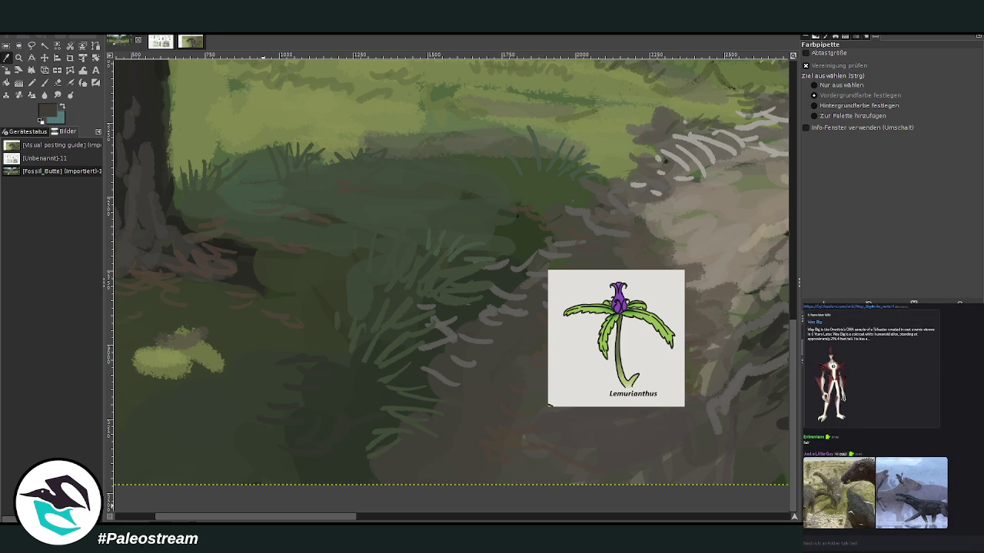
key(alt+Down)
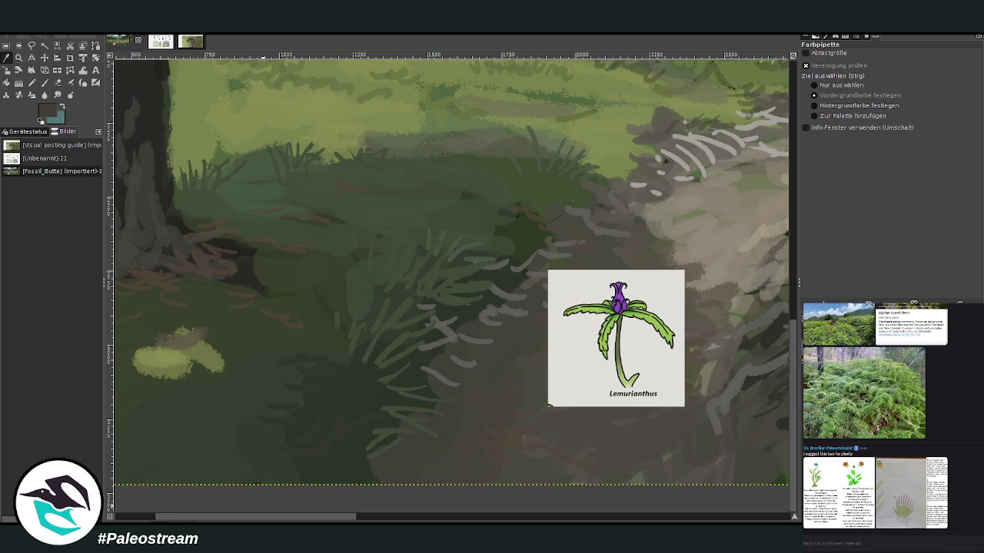
click(264, 108)
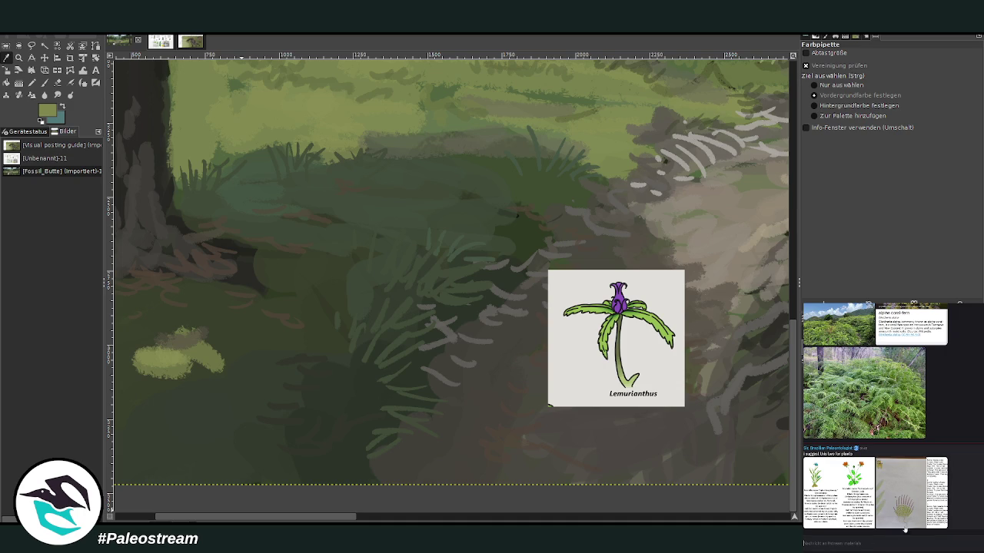
key(alt+Down)
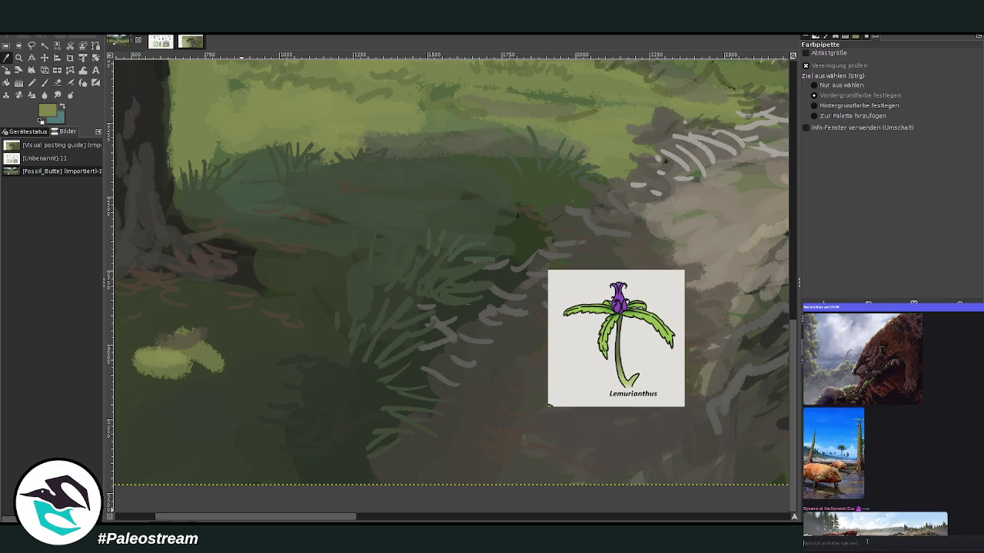
key(Return)
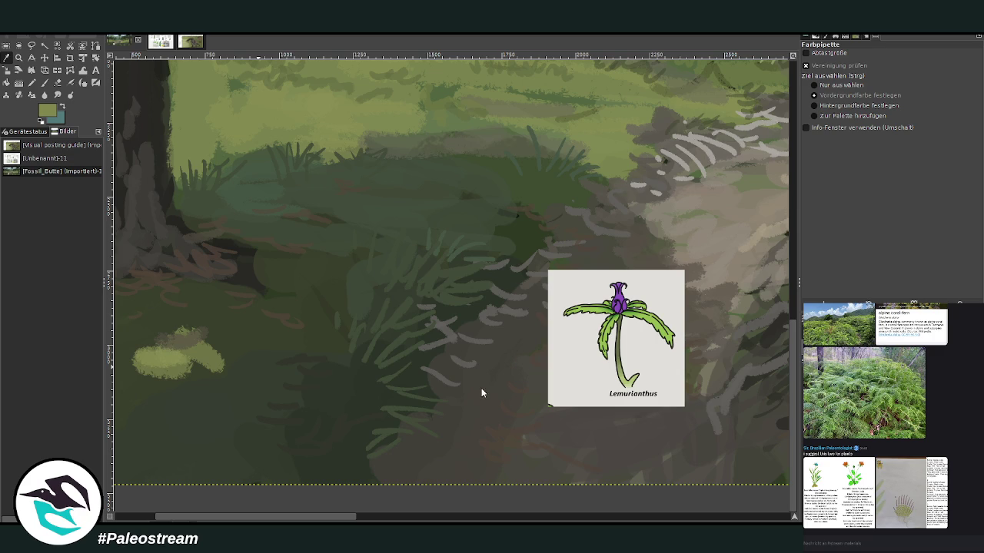
key(ctrl+shift+v)
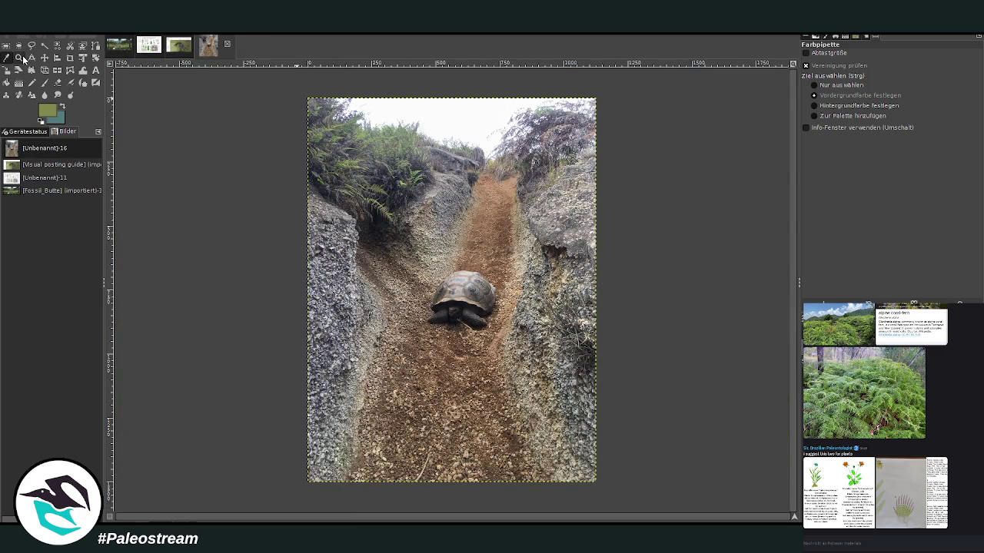
Zoom in on the tortoise photo, then go back to the landscape painting.
click(19, 57)
drag(297, 94, 624, 479)
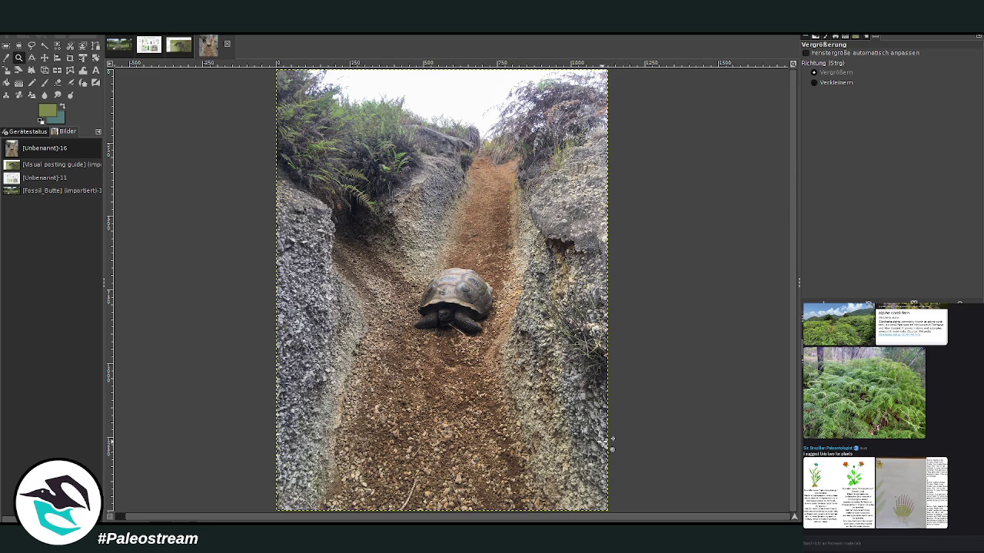
key(p)
click(119, 44)
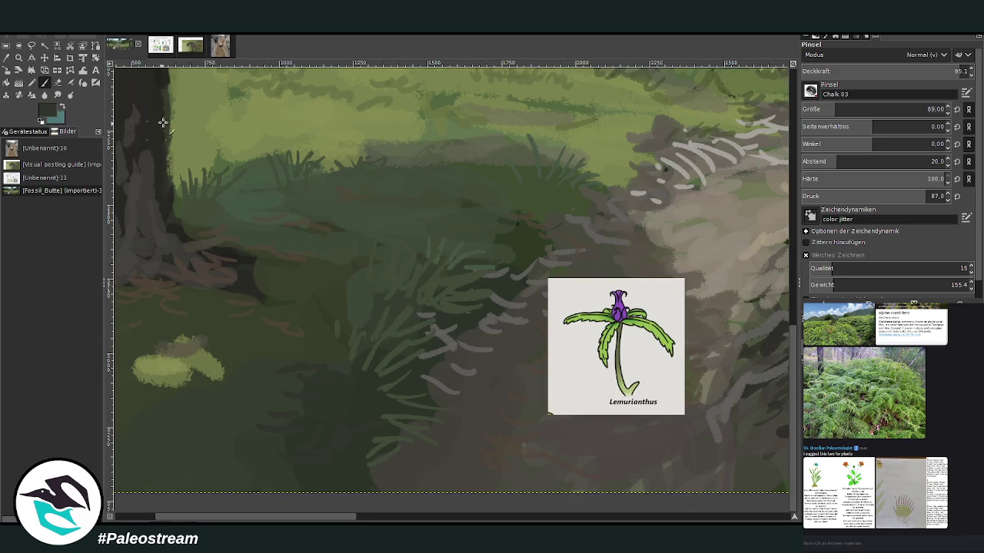
Set the brush size to 56 and paint a thin dark Lemurianthus stem in the meadow.
drag(337, 514, 316, 515)
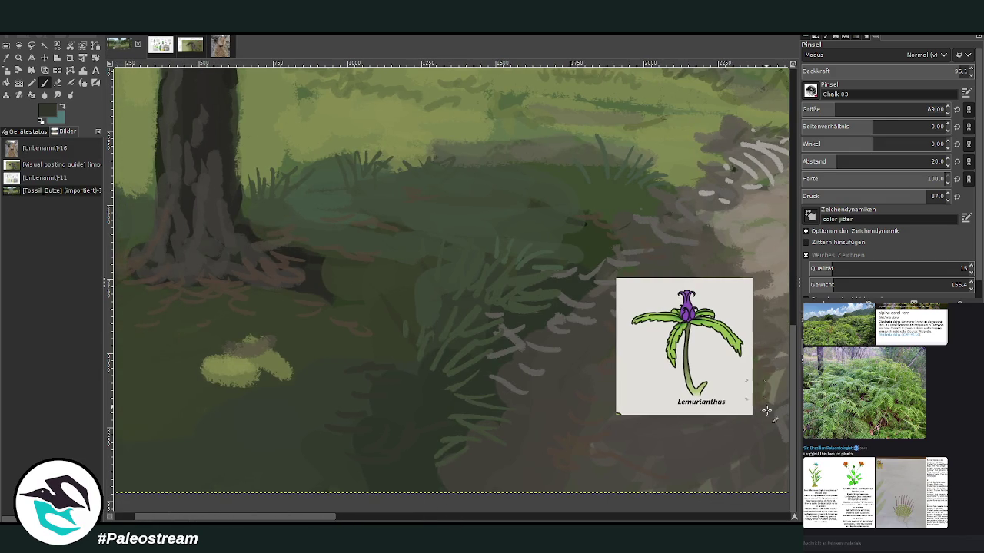
drag(792, 392, 788, 342)
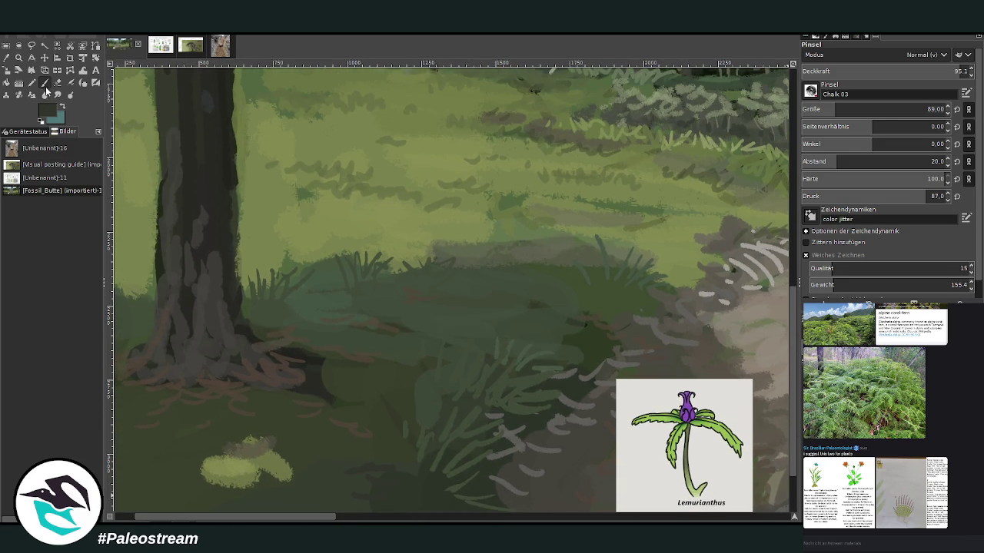
click(933, 109)
text(56)
key(Return)
drag(303, 231, 293, 291)
drag(302, 202, 283, 307)
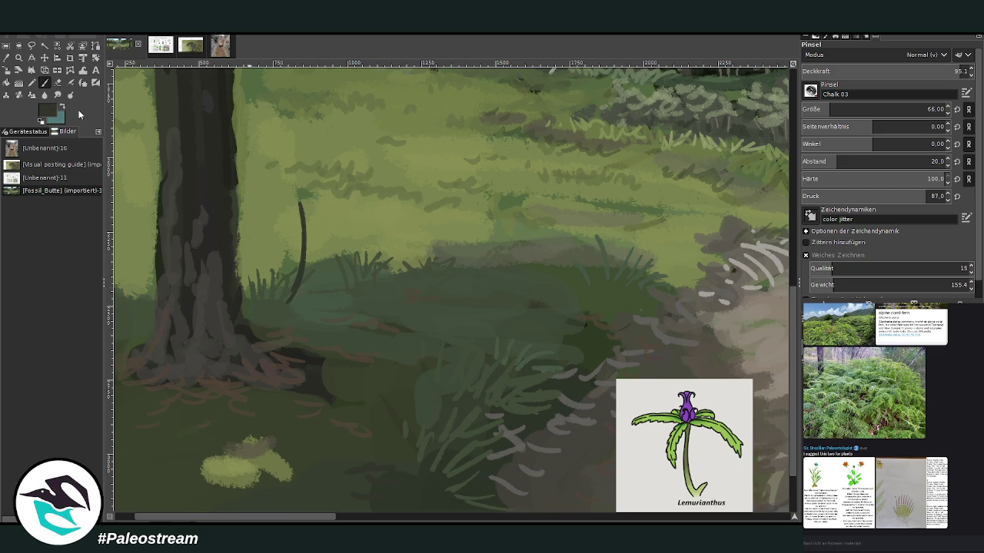
Lighten the lower stem with a grey-green and paint a long curved leaf from its top.
ctrl+click(779, 307)
drag(301, 257, 275, 312)
key(less)
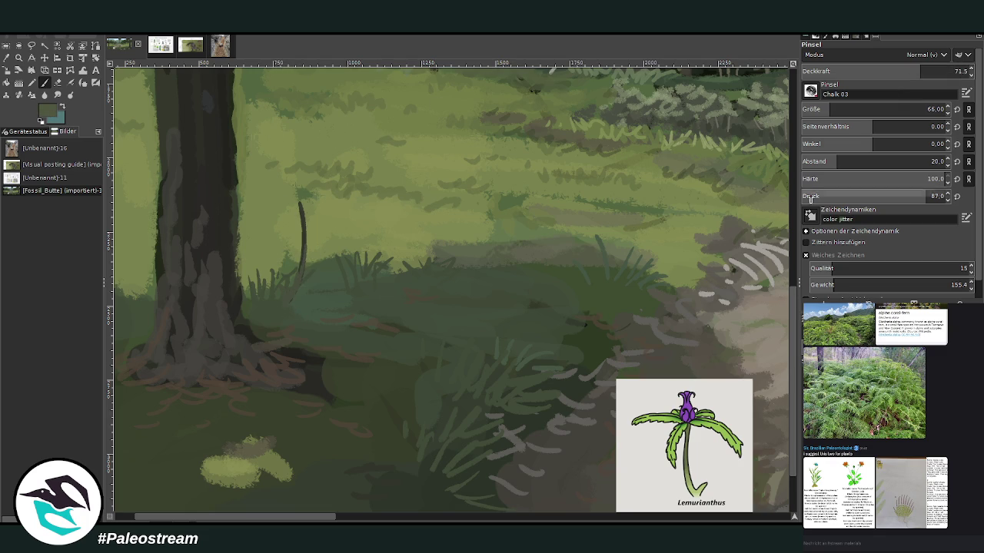
click(947, 71)
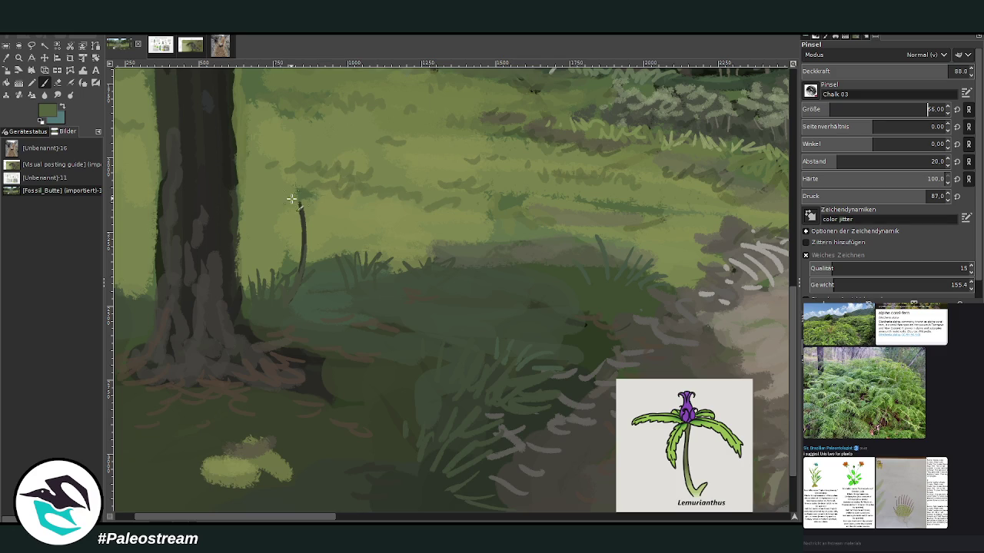
mouse_move(300, 205)
mouse_down()
mouse_move(275, 231)
mouse_move(329, 229)
mouse_move(338, 215)
mouse_move(264, 213)
mouse_up()
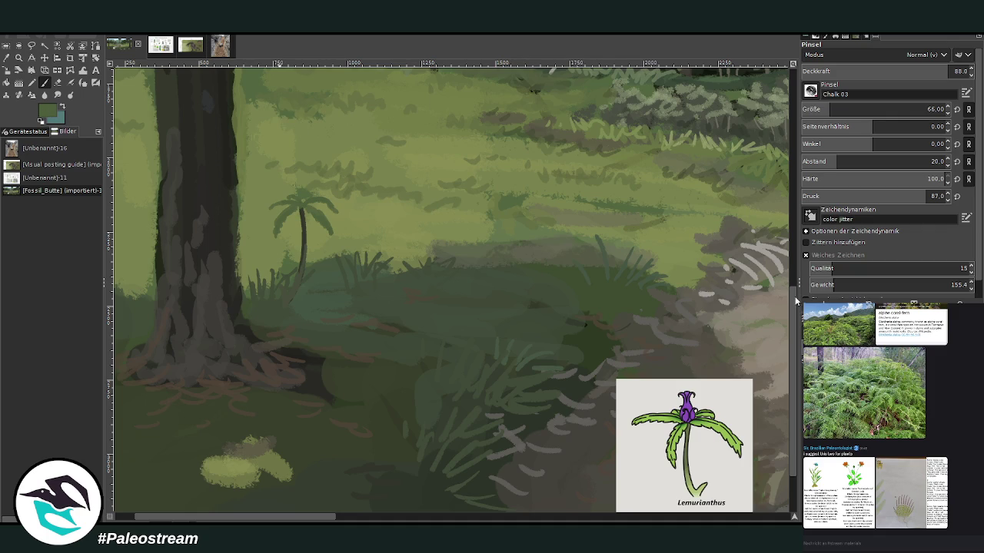
With a smaller, fainter brush, dab a purple flower onto the plant's crown.
drag(846, 113, 834, 114)
drag(930, 71, 918, 71)
drag(930, 109, 919, 109)
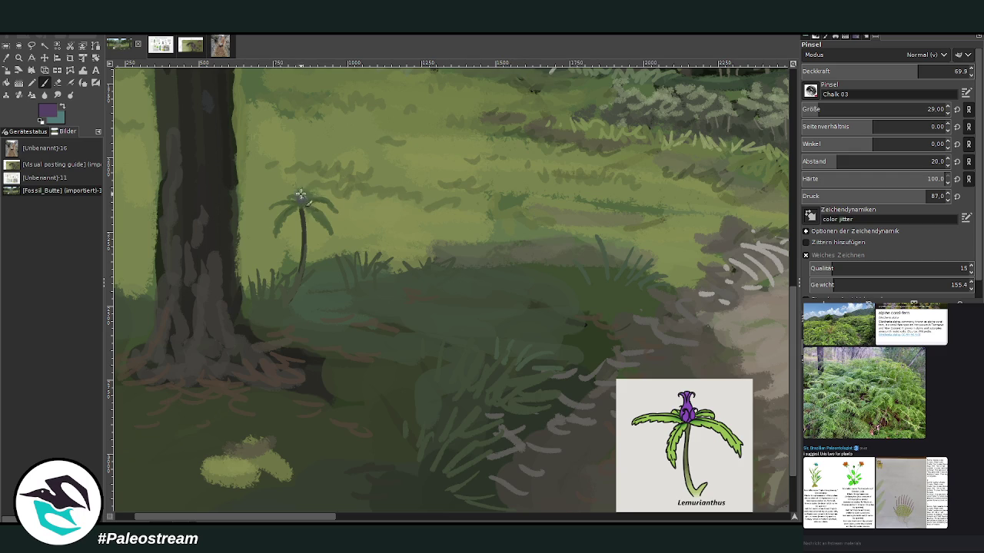
drag(300, 196, 303, 199)
drag(301, 202, 301, 198)
click(6, 58)
Move the Lemurianthus reference aside, hide it, and zoom in on the landscape.
click(44, 58)
scroll(676, 456, up, 3)
drag(677, 456, 651, 298)
scroll(769, 293, up, 2)
scroll(767, 283, up, 1)
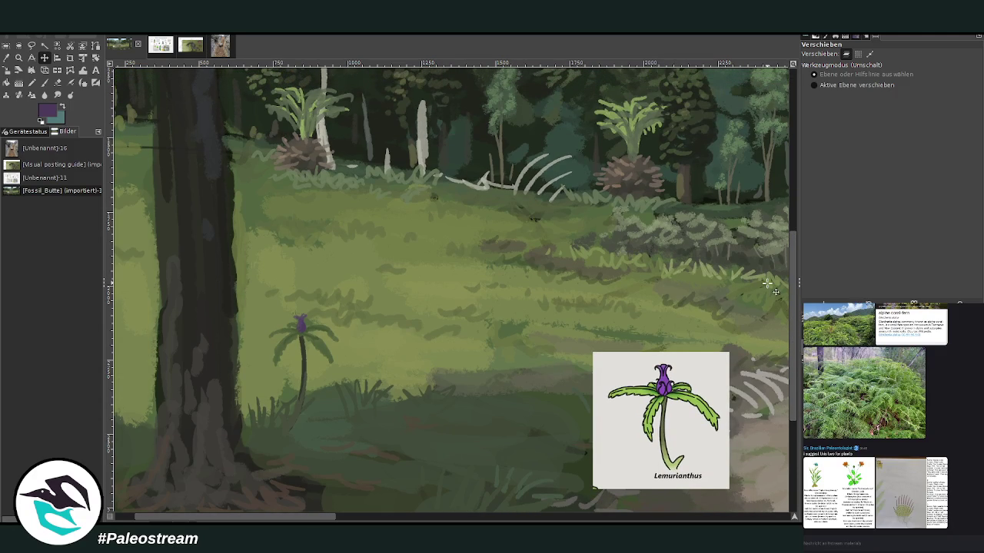
scroll(338, 474, right, 5)
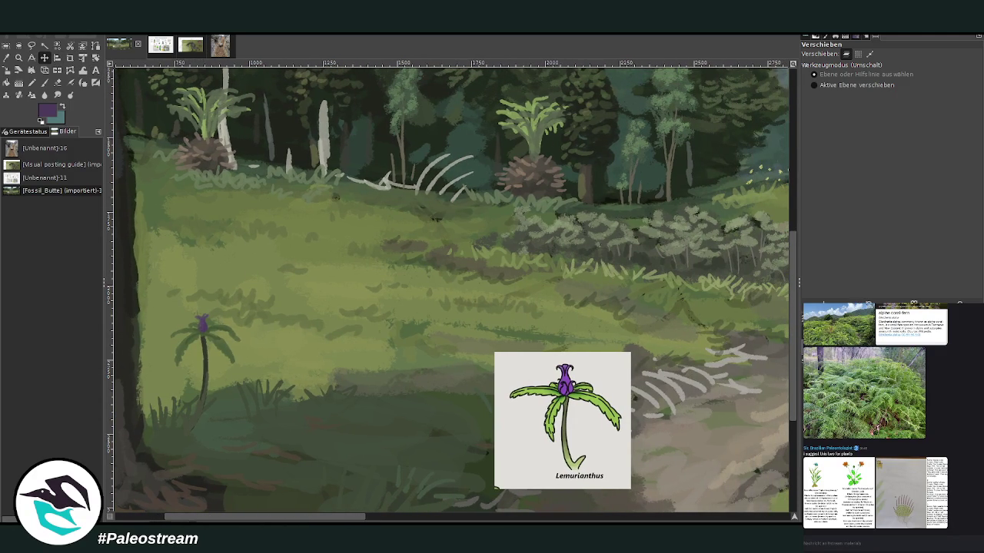
drag(241, 521, 224, 521)
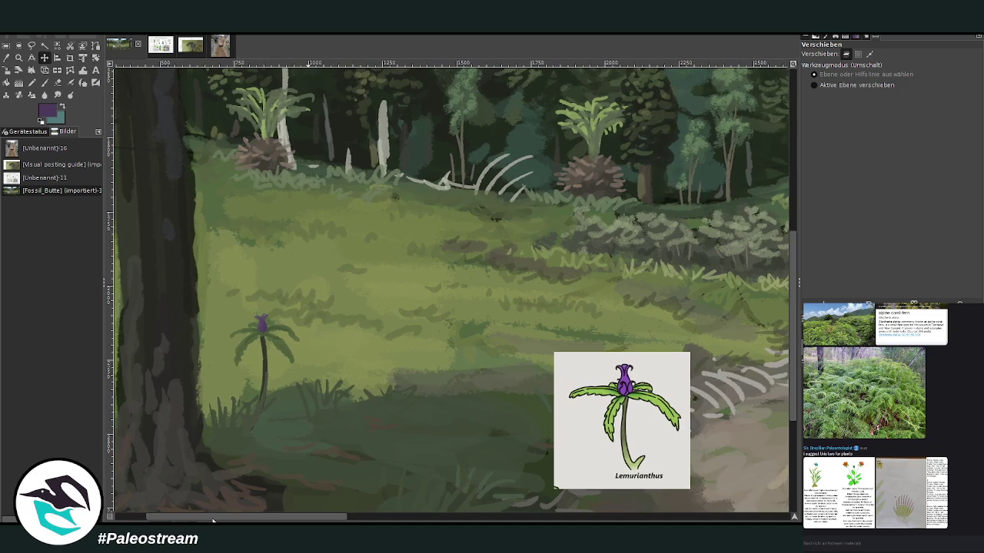
key(Delete)
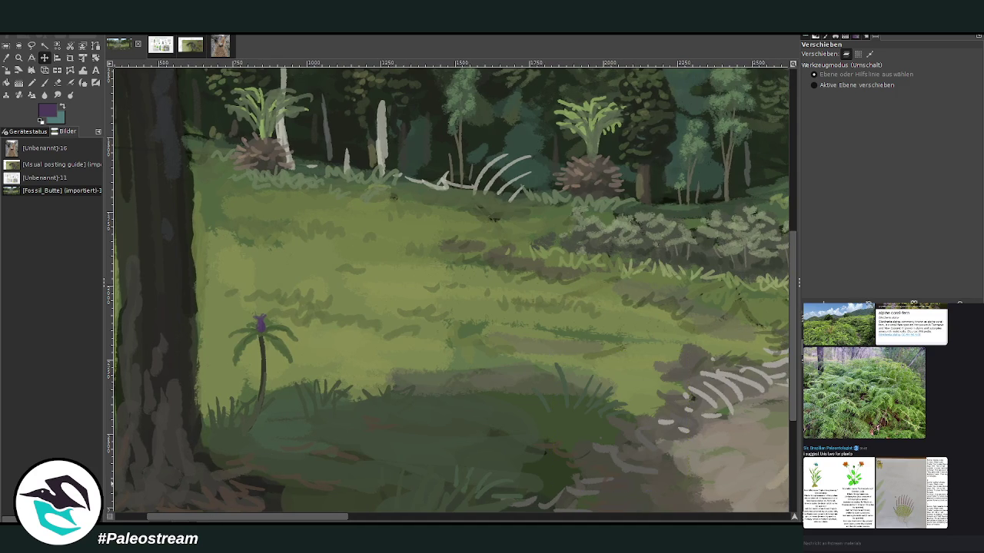
key(minus)
key(minus)
key(minus)
key(minus)
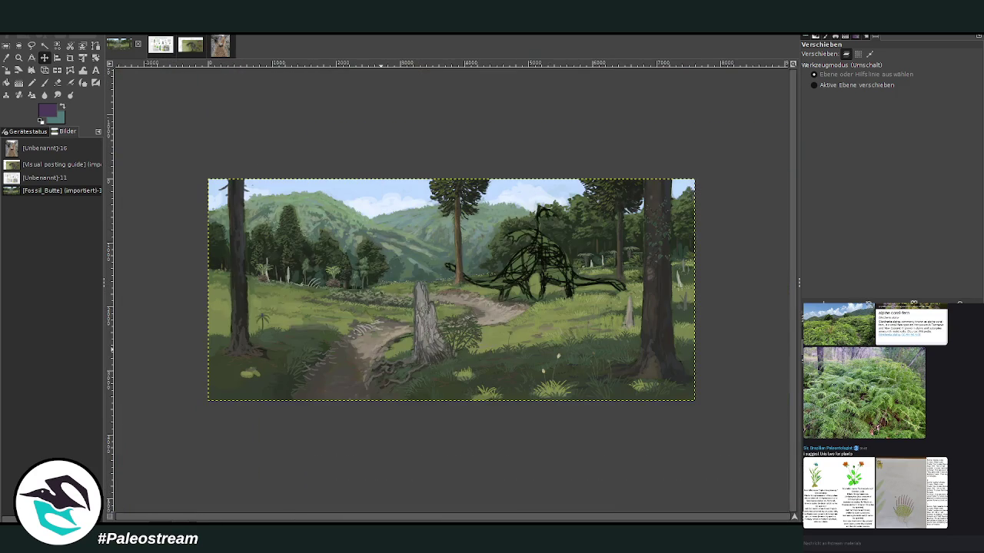
click(18, 58)
drag(188, 140, 704, 415)
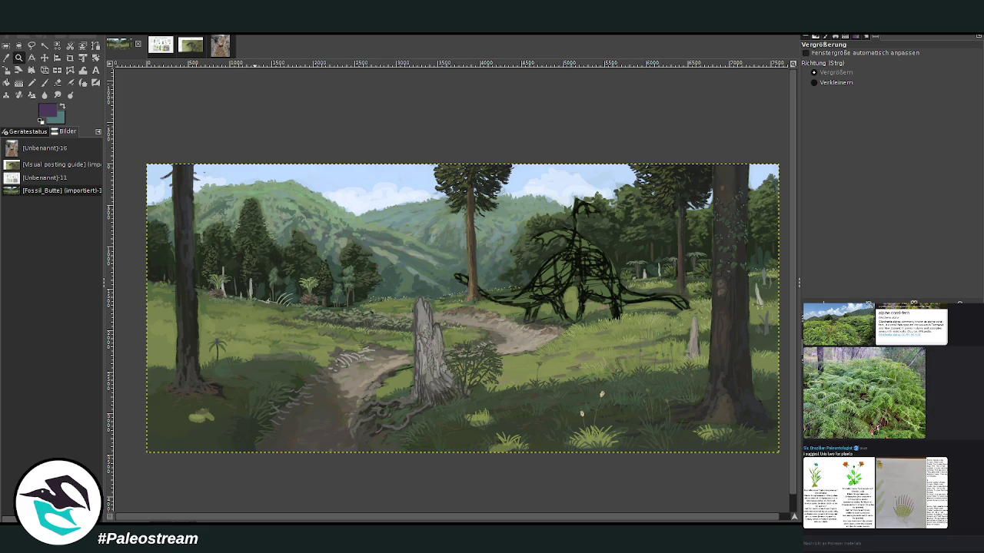
Look over the chat's fern and plant images and paste the plant drawing into the painting.
click(823, 424)
click(805, 450)
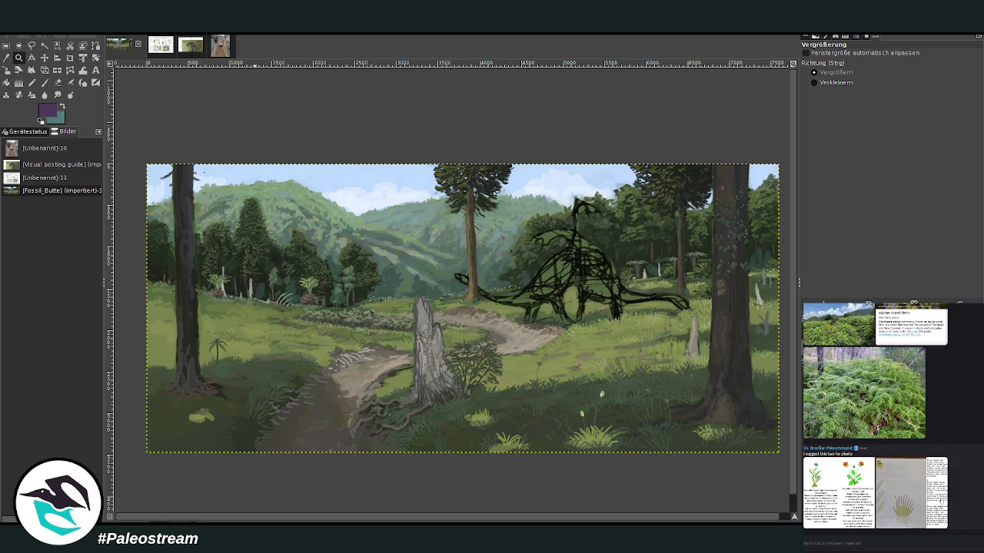
click(925, 501)
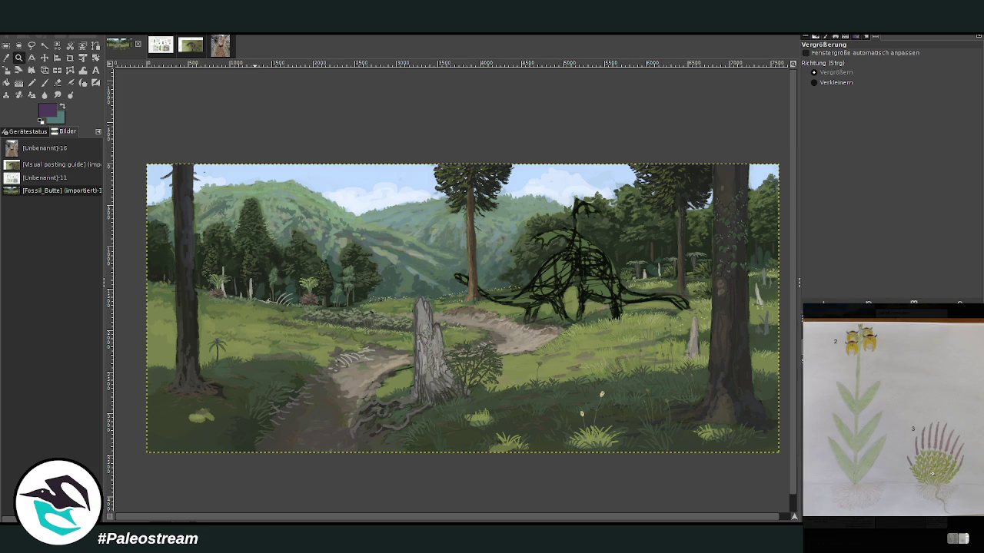
click(879, 527)
click(838, 500)
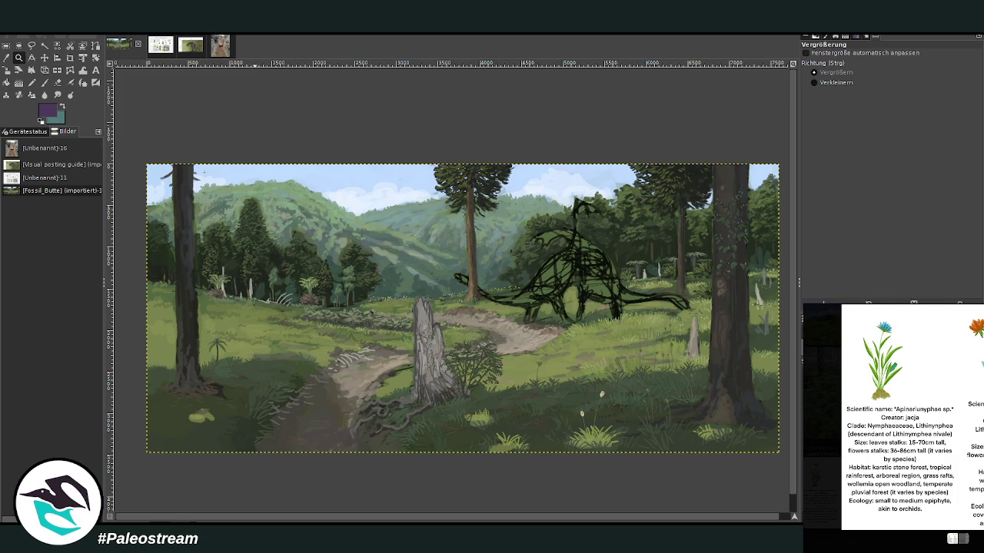
click(880, 527)
click(925, 501)
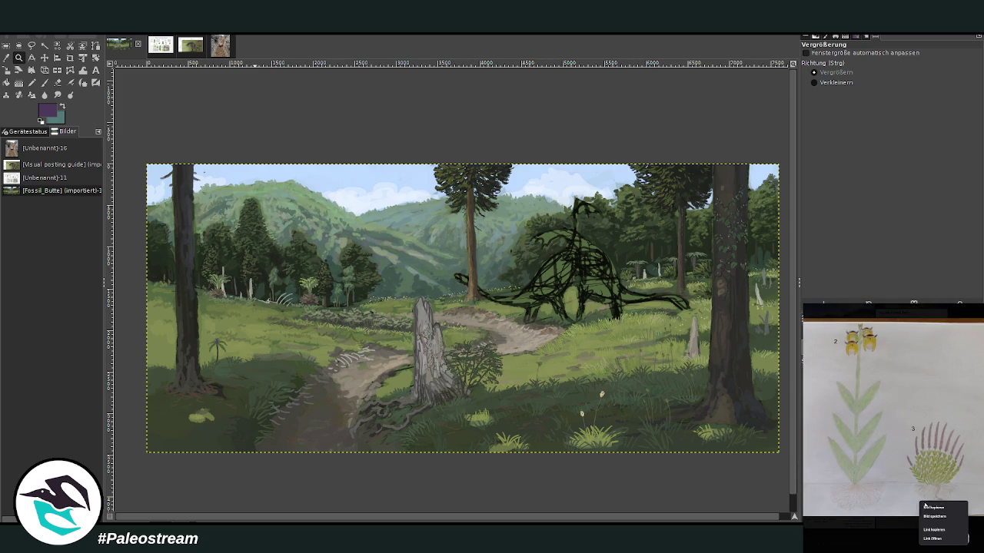
key(Escape)
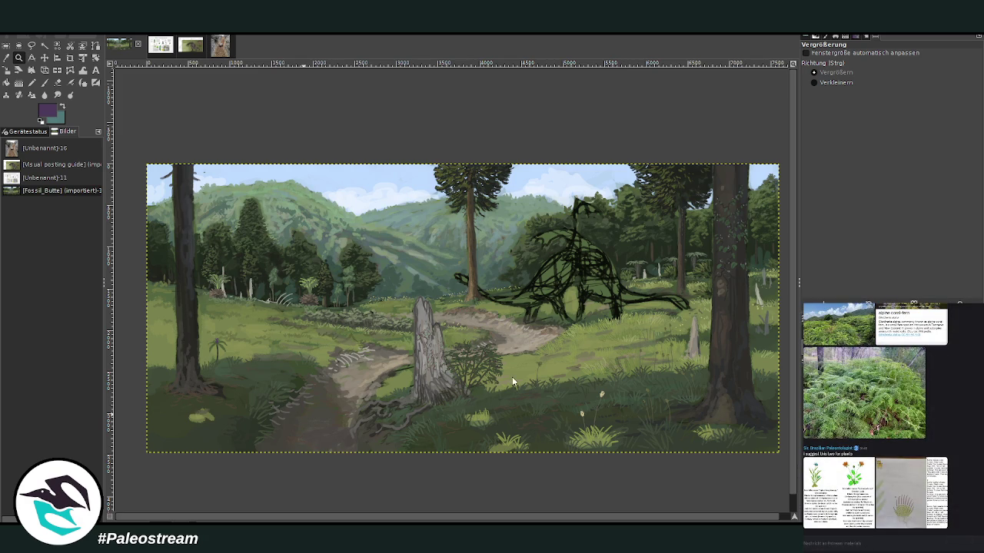
key(ctrl+v)
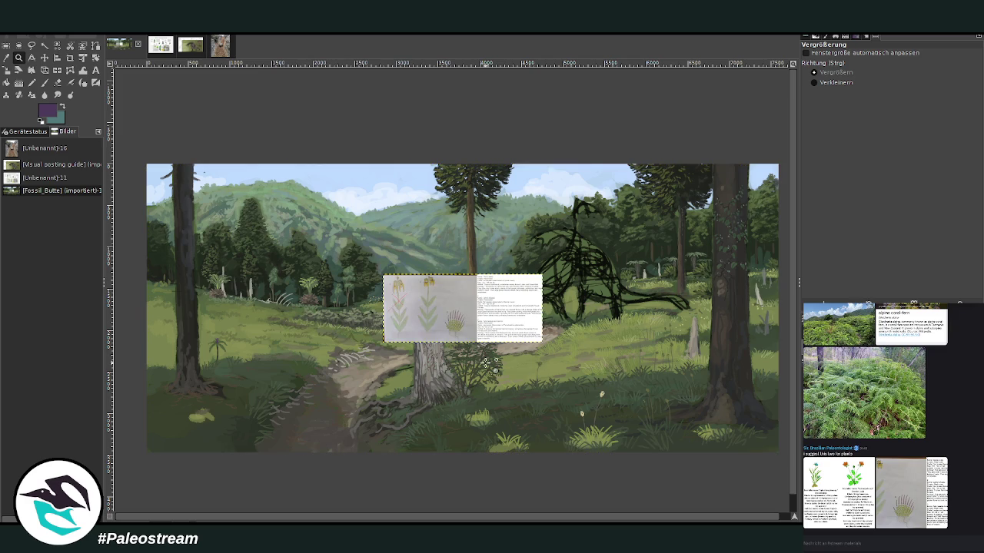
Crop the pasted sheet layer to the third plant, Callunasalvia lemuriensis, and move it aside.
drag(385, 257, 565, 359)
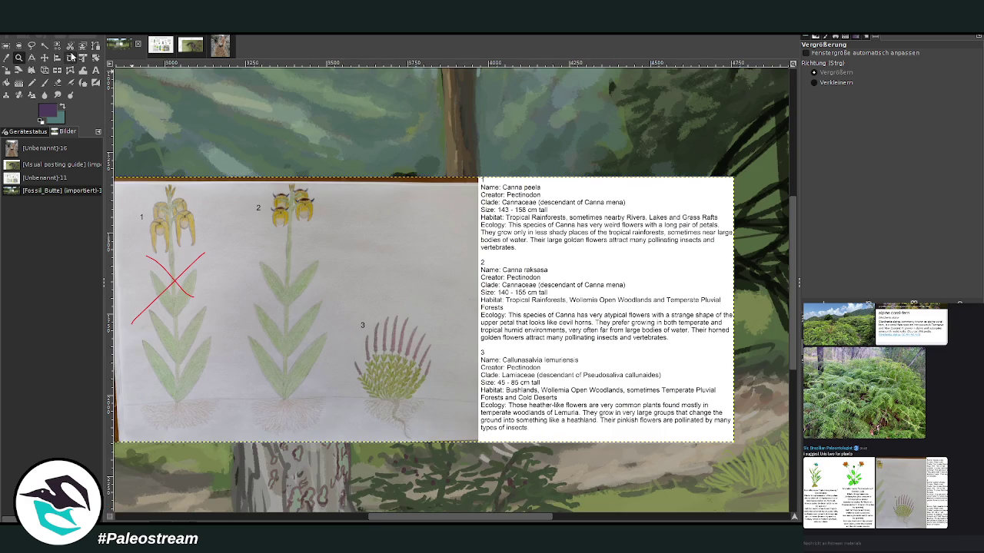
click(70, 59)
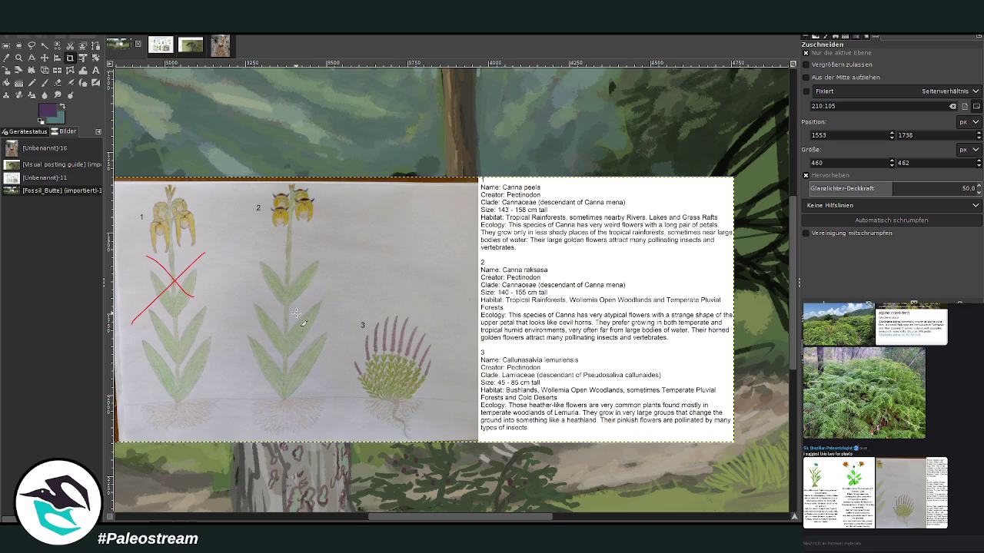
drag(341, 303, 457, 441)
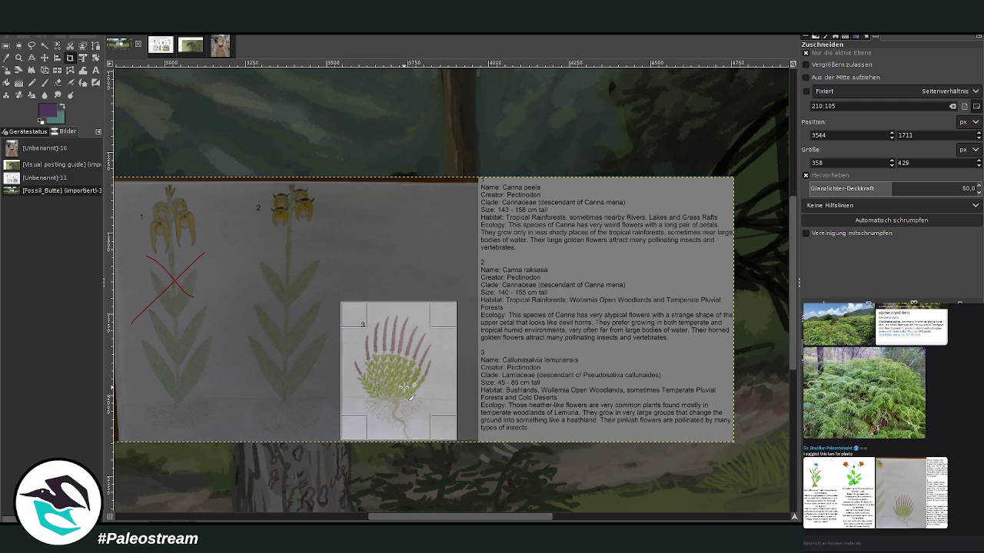
click(413, 370)
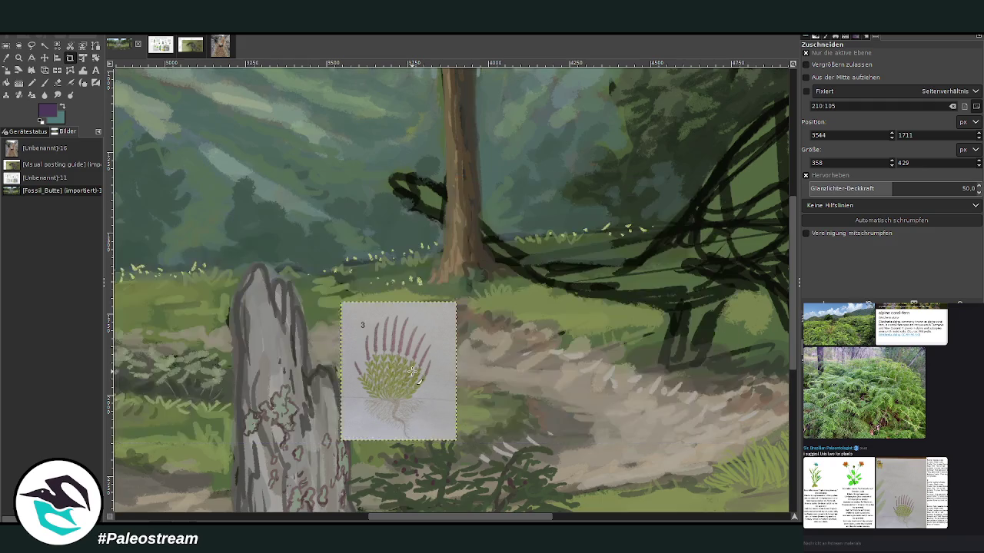
click(44, 58)
drag(377, 362, 154, 446)
Move the plant reference into the dark meadow area.
scroll(154, 446, down, 5)
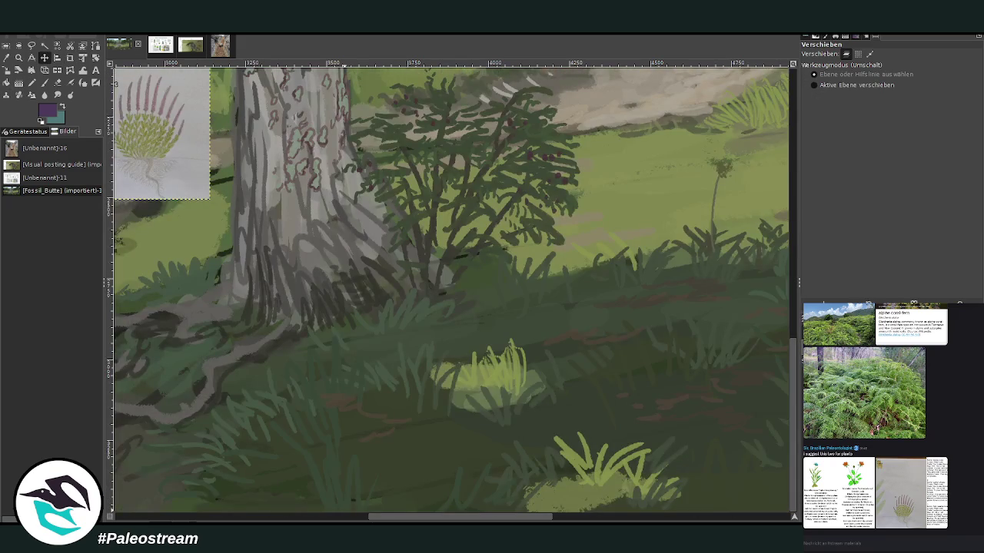
scroll(154, 447, left, 1)
scroll(155, 446, left, 9)
drag(638, 169, 333, 337)
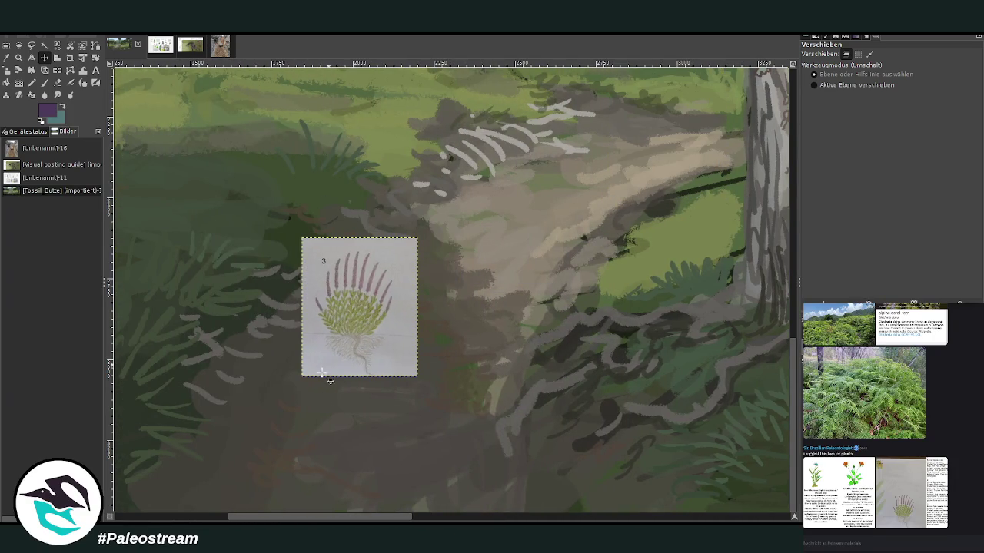
scroll(338, 511, left, 2)
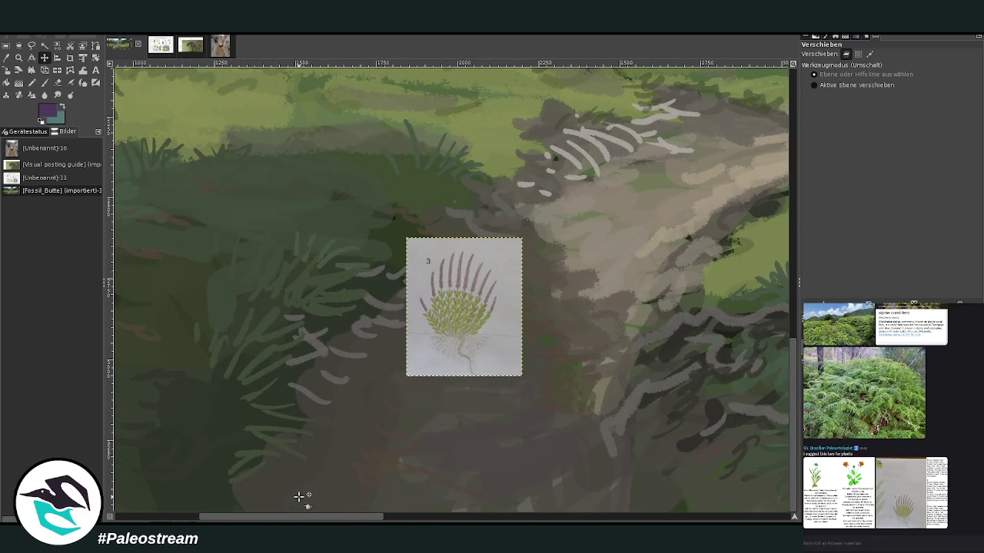
Pick a green-grey, enlarge the brush, and paint light-green fern fronds in the lower-left meadow.
key(o)
click(338, 99)
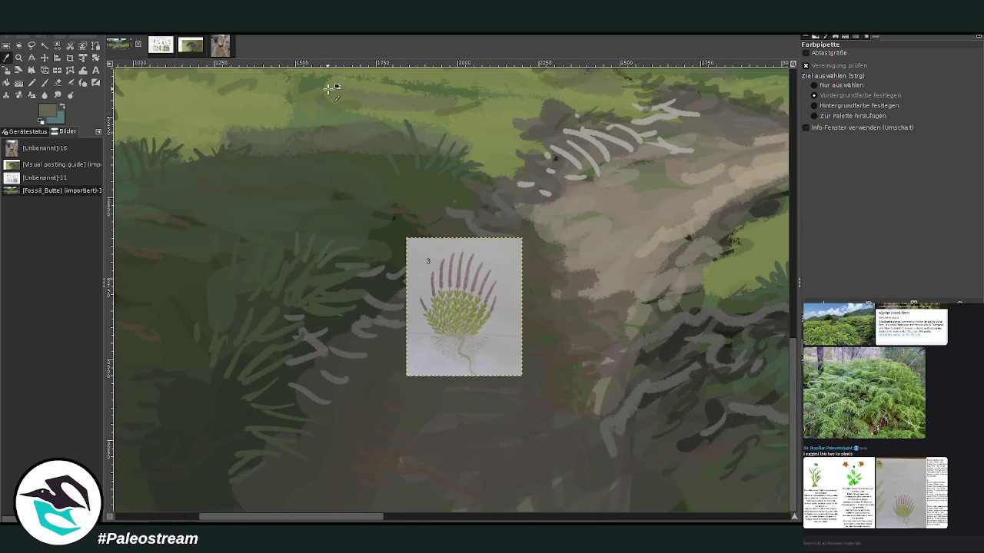
click(44, 82)
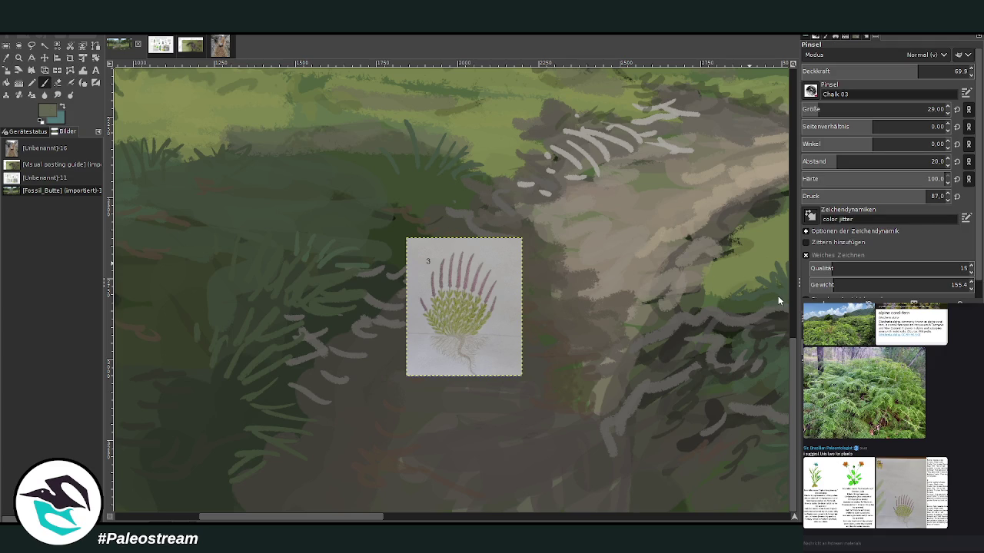
drag(841, 112, 926, 109)
drag(927, 73, 933, 61)
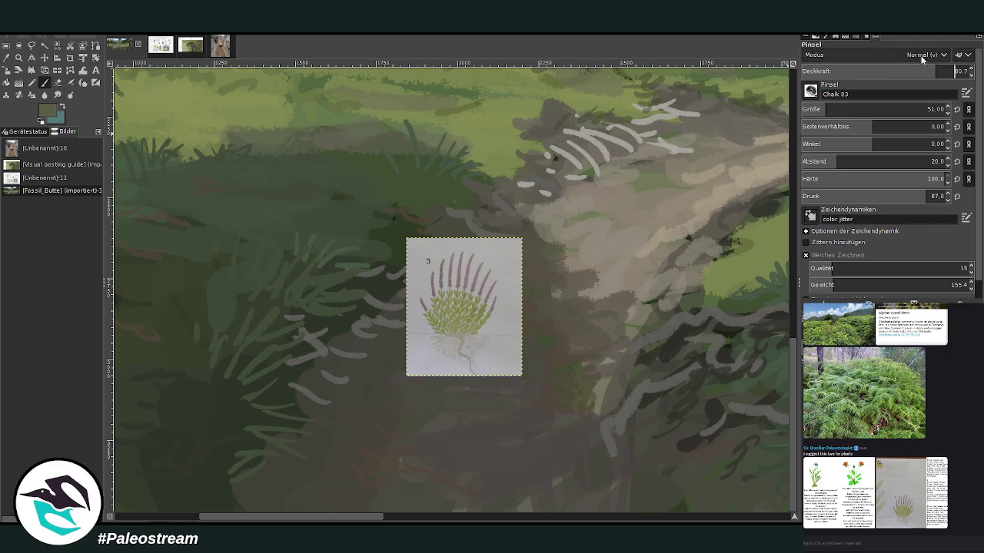
key(Page_Down)
mouse_move(227, 494)
mouse_down()
mouse_move(257, 471)
mouse_move(226, 477)
mouse_move(218, 457)
mouse_move(243, 440)
mouse_up()
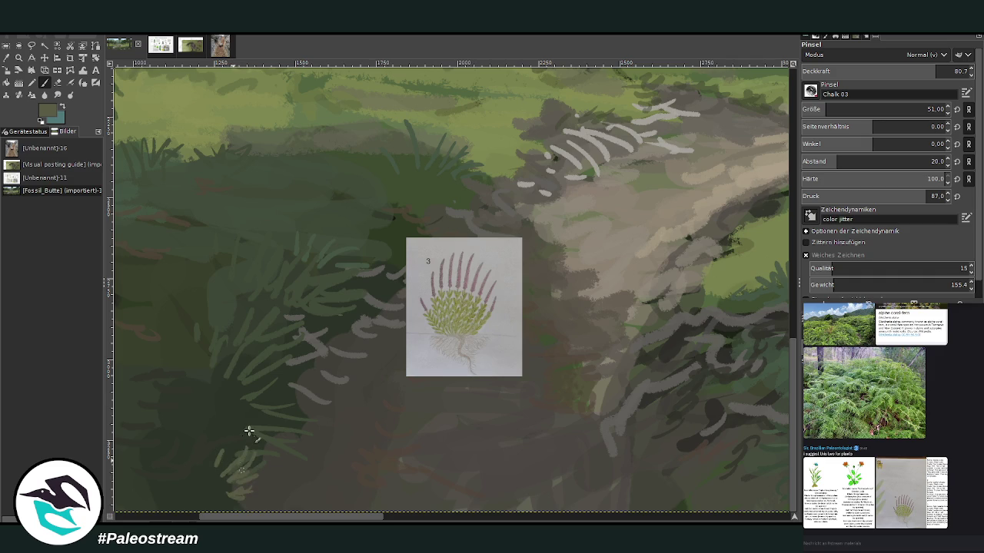
At size 87 and lower opacity, add more fern fronds and light grass strokes lower left.
drag(841, 112, 884, 112)
drag(930, 72, 888, 64)
mouse_move(250, 439)
mouse_down()
mouse_move(223, 496)
mouse_move(261, 507)
mouse_up()
mouse_move(201, 484)
mouse_down()
mouse_move(233, 474)
mouse_move(252, 509)
mouse_move(202, 477)
mouse_move(206, 442)
mouse_move(242, 424)
mouse_up()
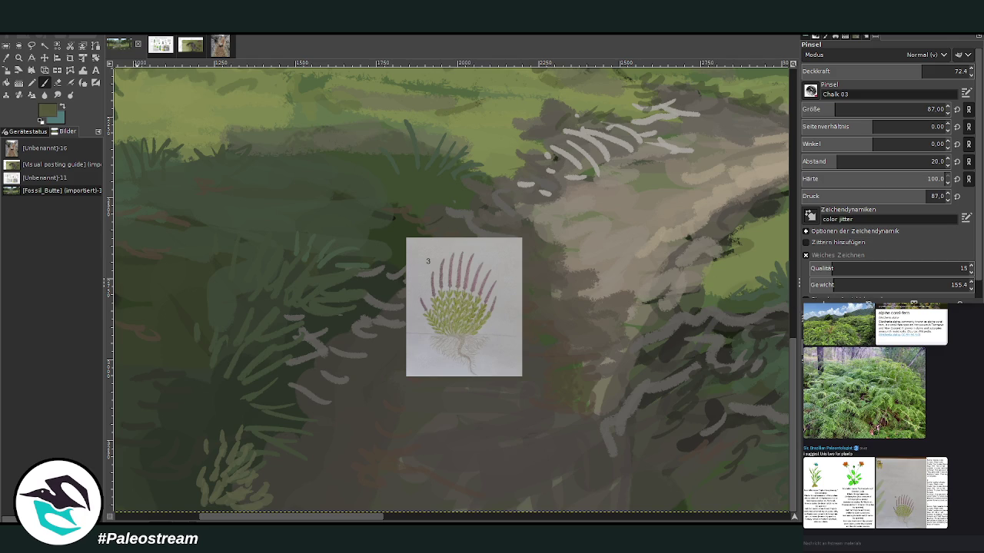
mouse_move(259, 461)
mouse_down()
mouse_move(257, 433)
mouse_move(292, 428)
mouse_move(242, 428)
mouse_move(257, 487)
mouse_move(215, 496)
mouse_move(196, 485)
mouse_up()
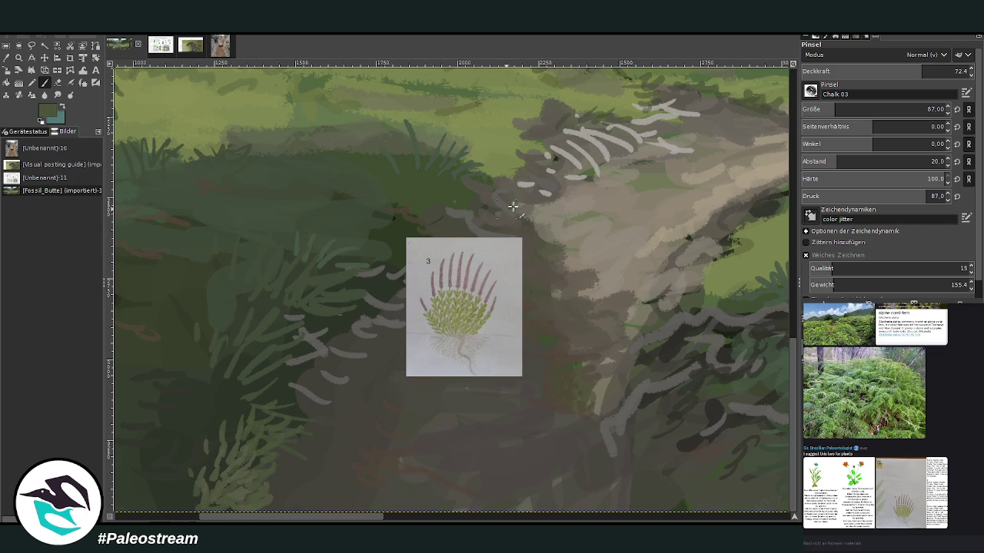
click(898, 71)
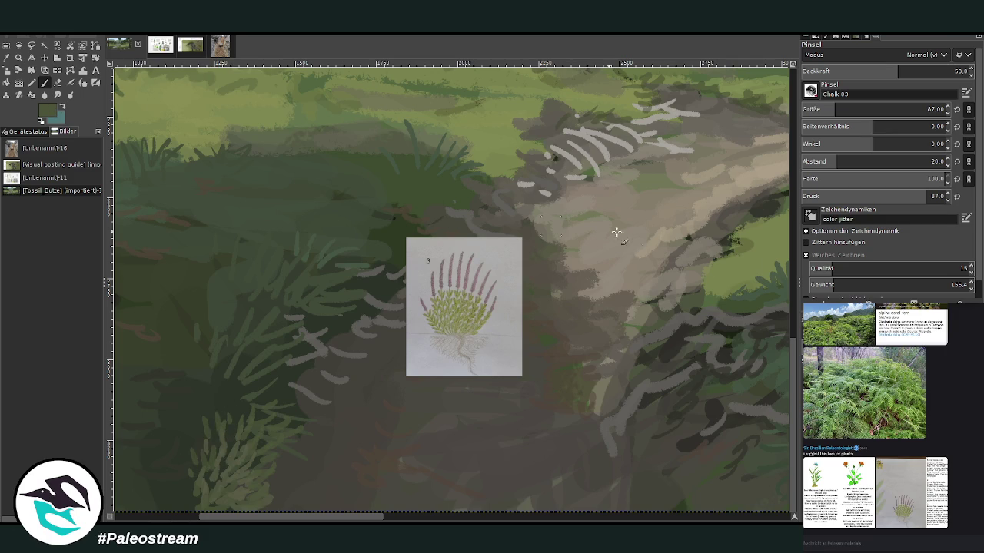
mouse_move(235, 410)
mouse_down()
mouse_move(231, 438)
mouse_move(278, 401)
mouse_up()
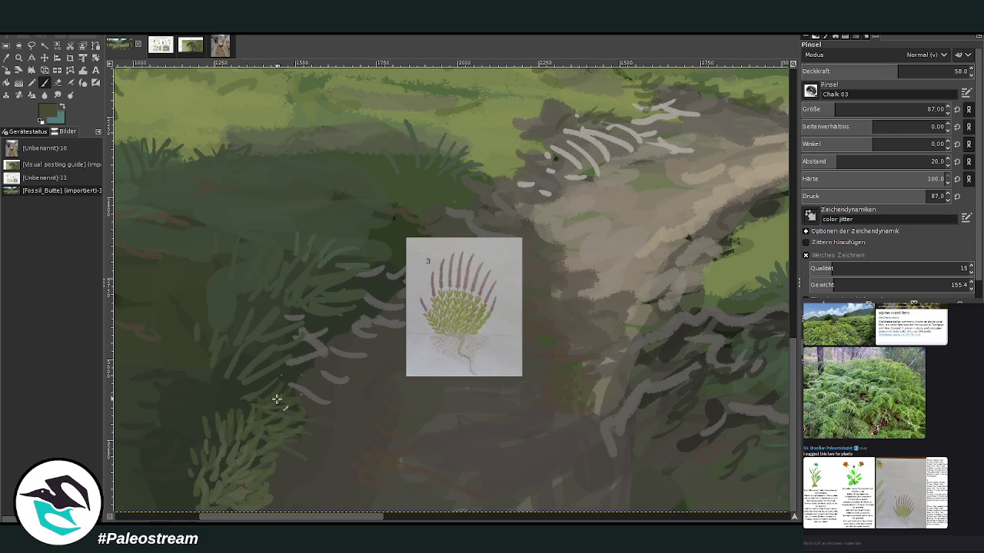
click(925, 71)
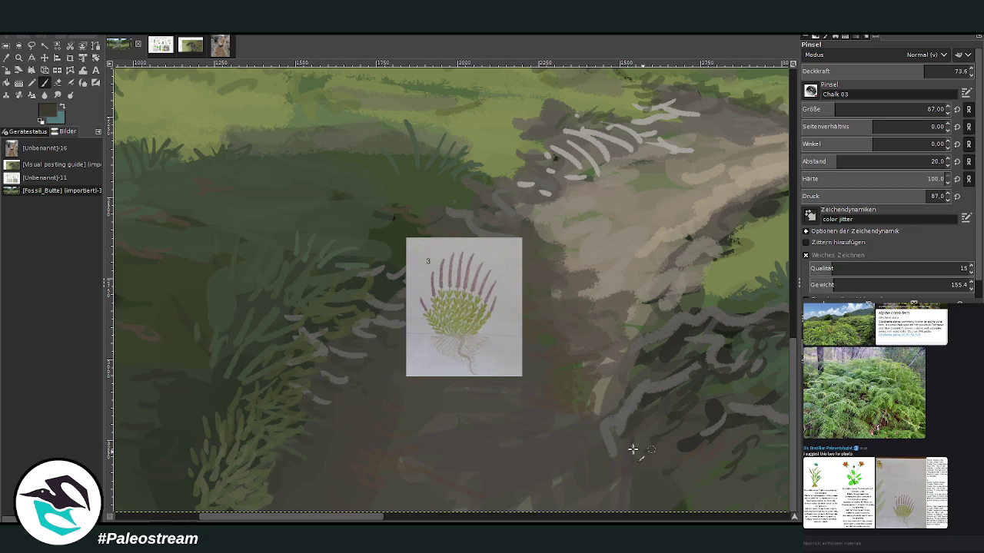
Dab faint dark marks on the path and set the brush to size 141, opacity 79.4.
drag(559, 370, 568, 310)
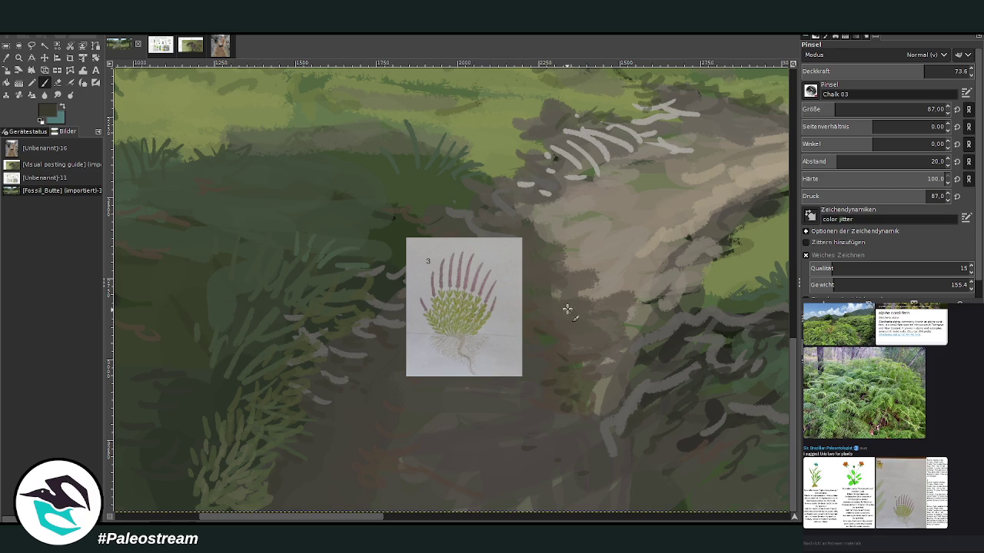
mouse_move(442, 401)
mouse_down()
mouse_move(435, 448)
mouse_move(479, 457)
mouse_move(458, 443)
mouse_up()
drag(884, 109, 915, 109)
drag(925, 71, 934, 71)
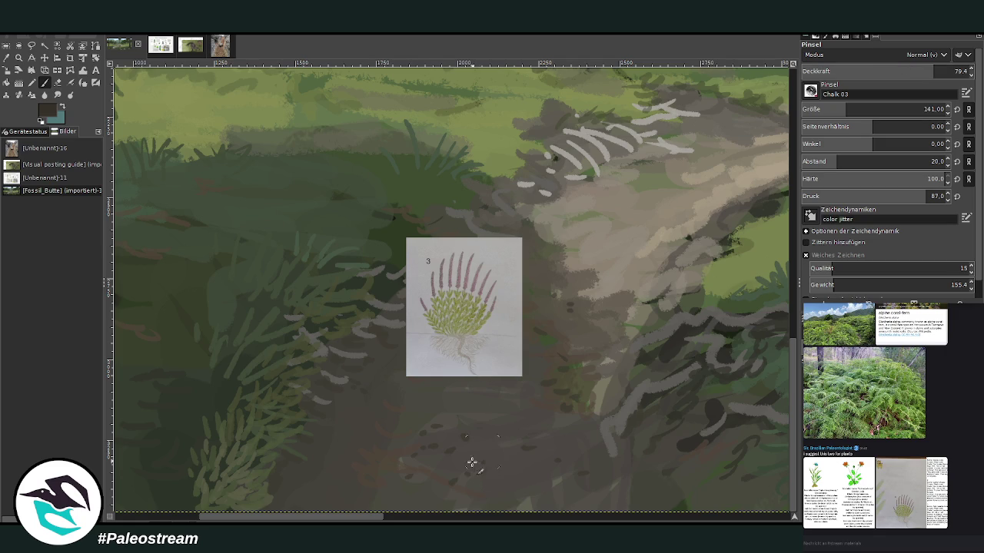
Dab dark stones on the lower path and move the plant reference up near the top.
click(440, 475)
click(482, 450)
click(462, 427)
click(486, 419)
click(464, 409)
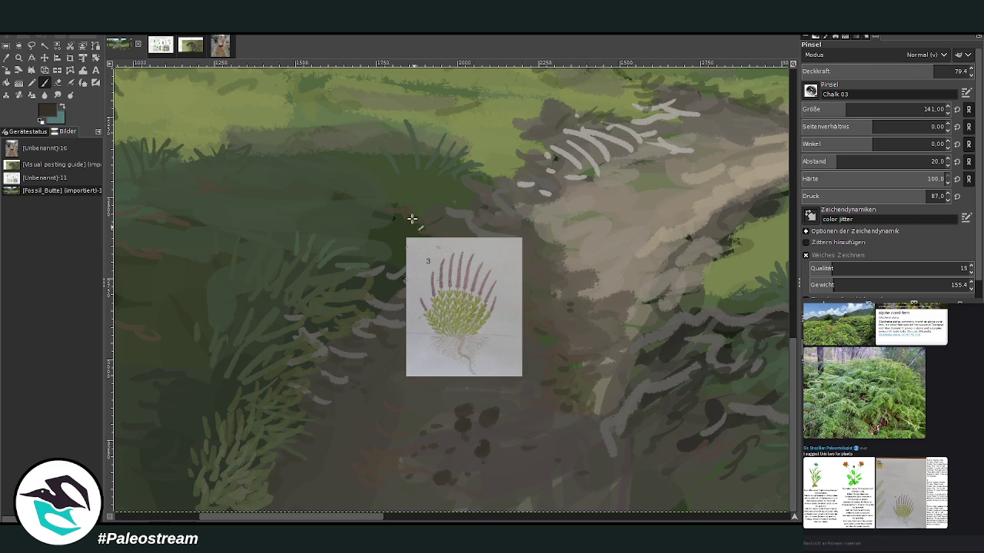
click(45, 57)
drag(464, 307, 444, 158)
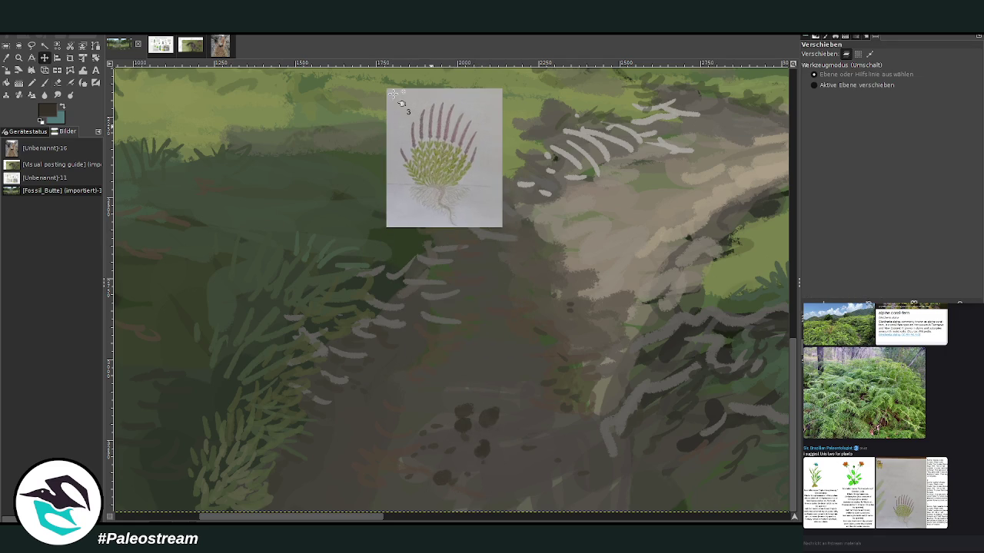
click(44, 83)
Dab a cluster of dark stones along the middle of the path.
click(486, 396)
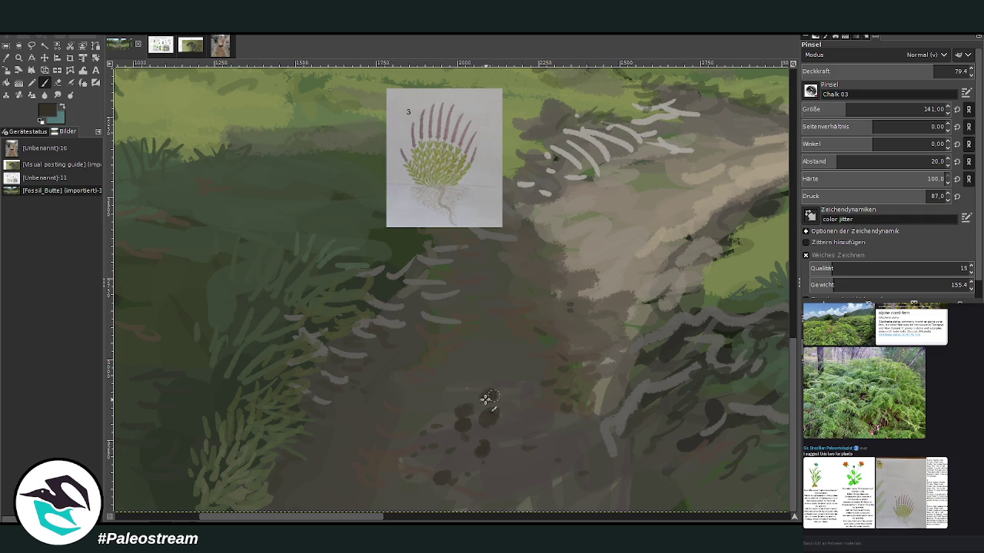
click(508, 379)
click(496, 352)
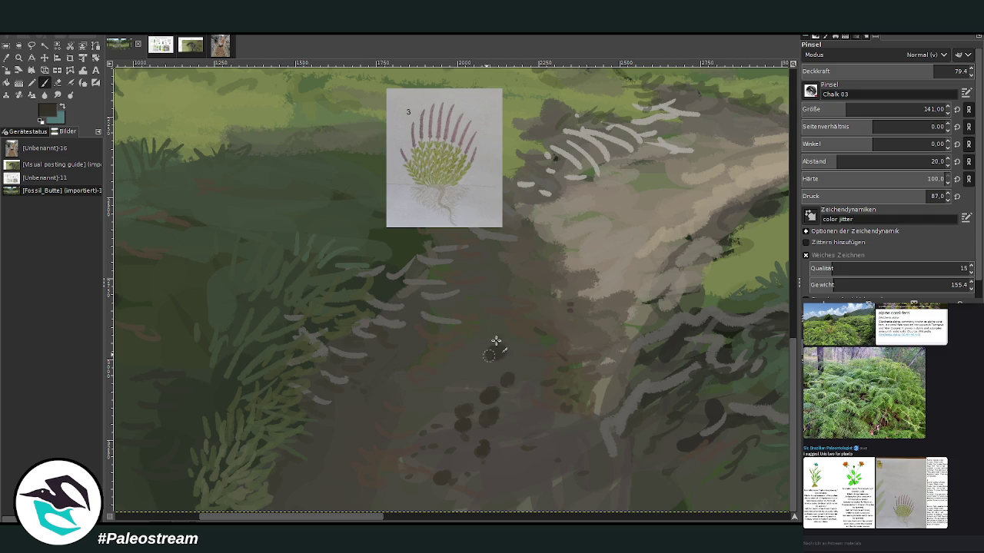
click(552, 297)
click(541, 324)
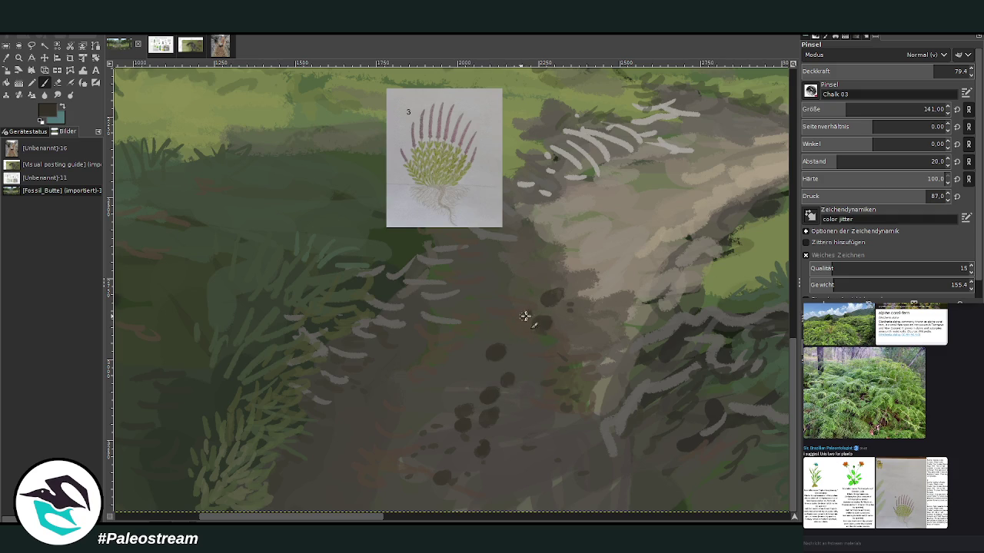
click(526, 336)
click(530, 315)
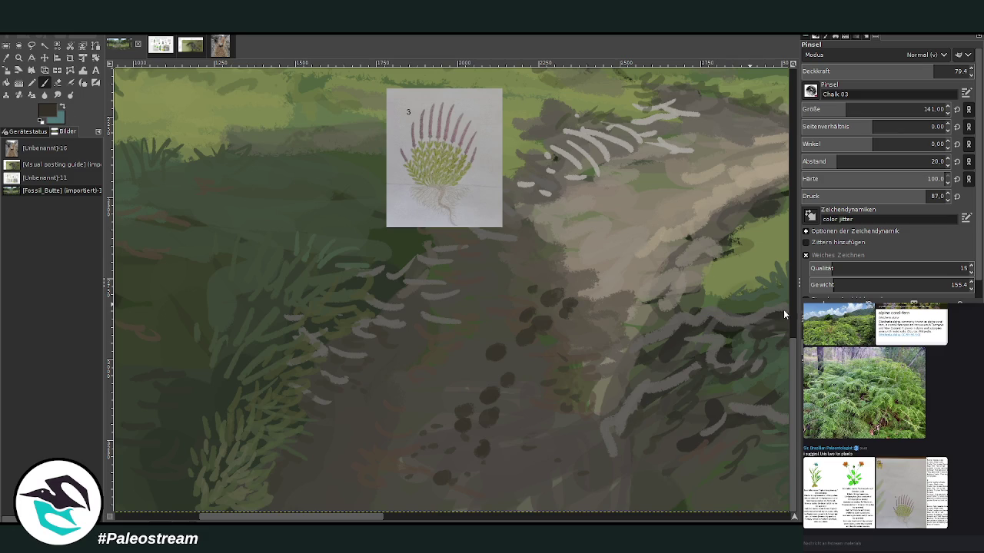
Scatter dark stones up to the far end of the path, then shrink the brush to 87.
click(624, 252)
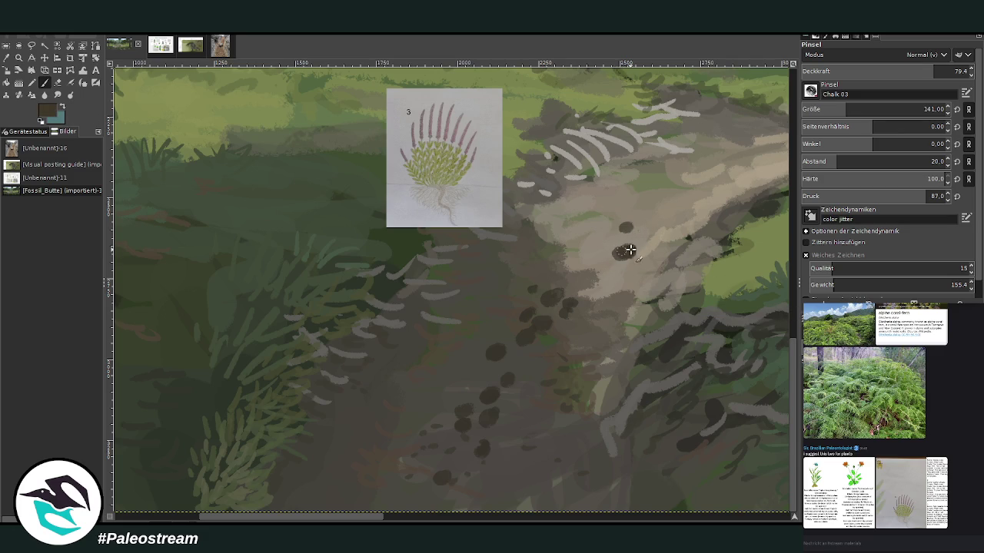
click(659, 208)
click(677, 206)
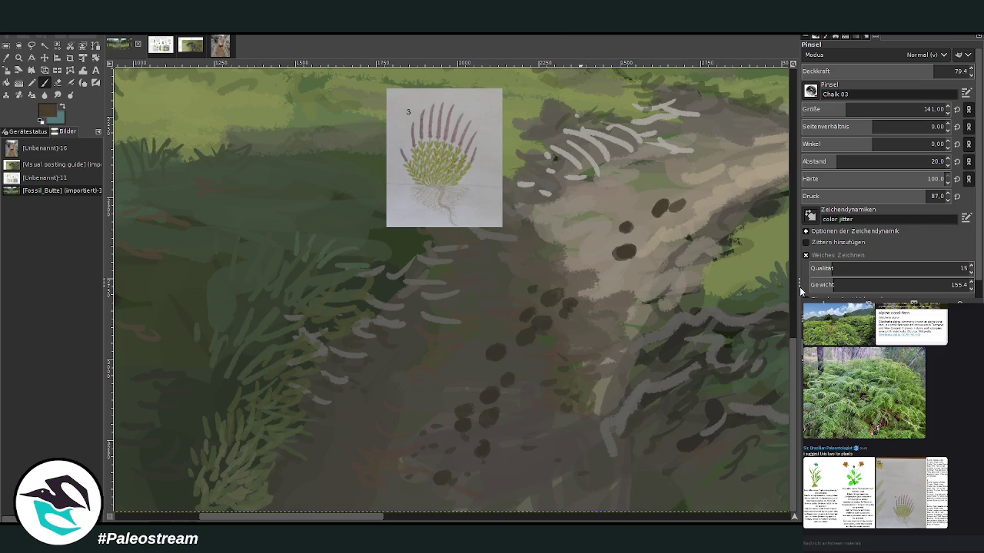
click(692, 198)
click(713, 191)
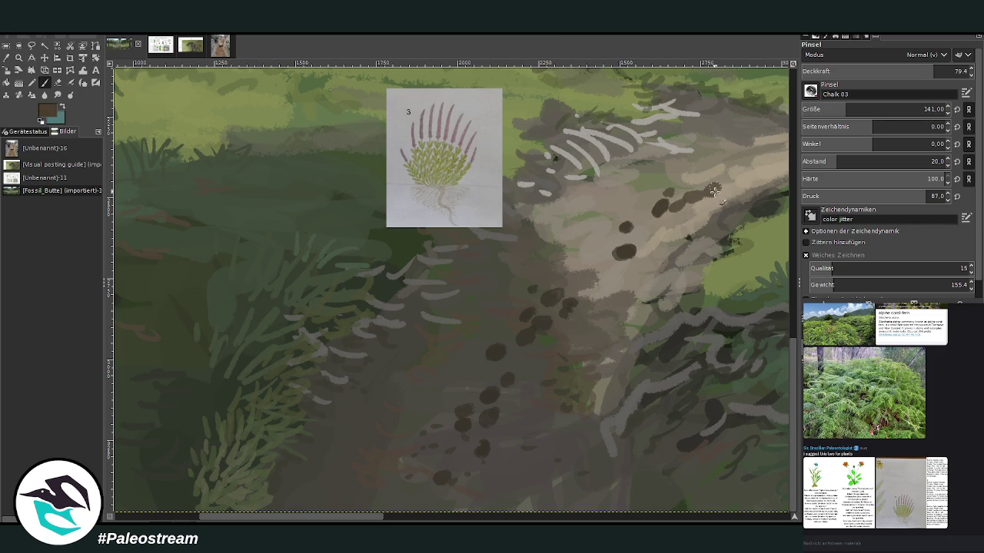
click(593, 236)
click(677, 184)
click(735, 160)
click(717, 114)
click(757, 157)
click(838, 110)
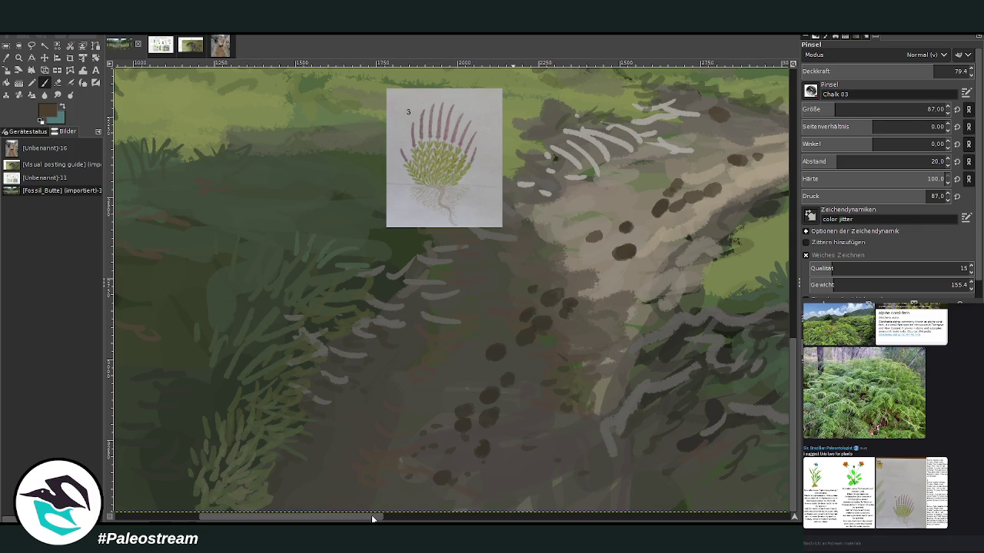
Dab more brown stones across the upper path.
drag(372, 520, 413, 520)
click(642, 168)
click(674, 169)
click(674, 139)
click(621, 160)
click(614, 140)
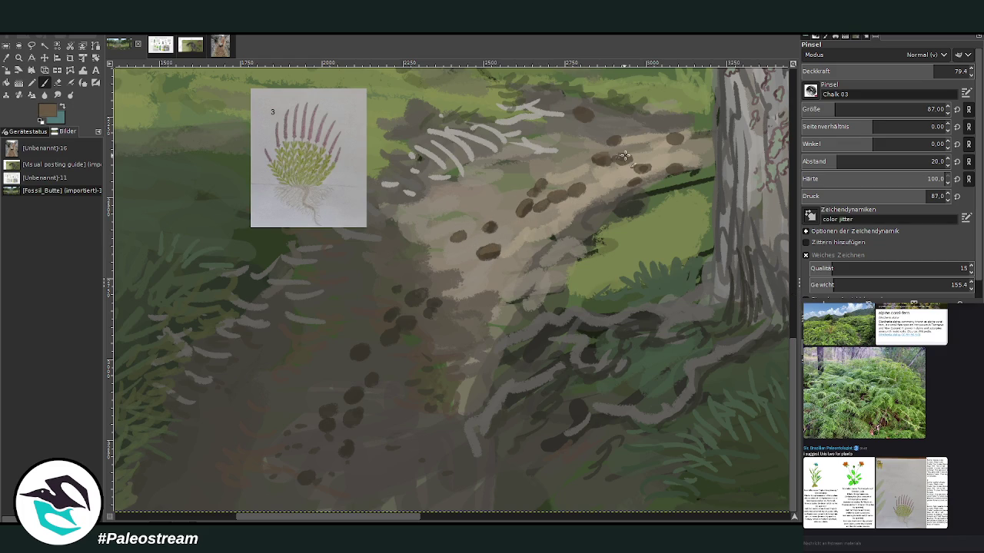
click(586, 113)
click(641, 168)
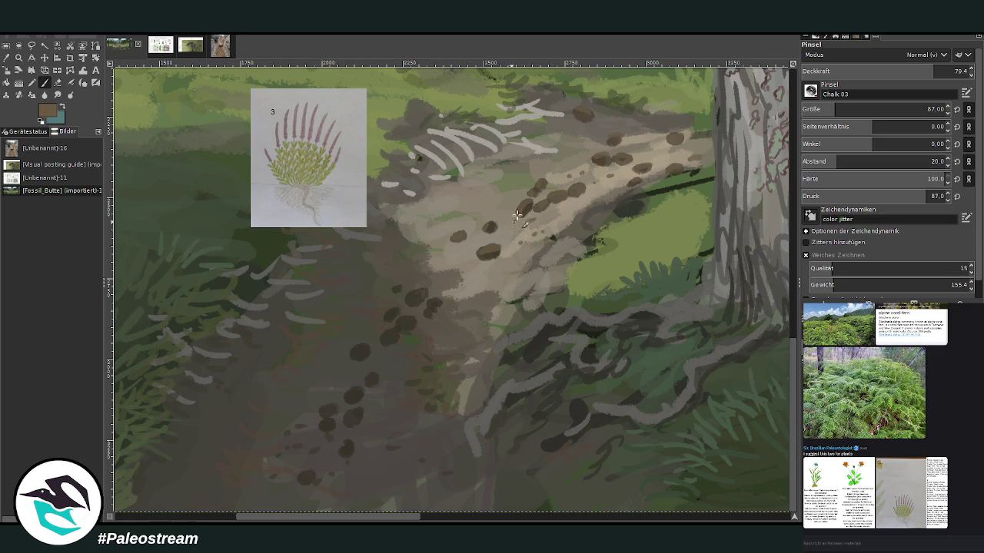
Pick a darker tone, dab a small pebble on the path, and make the brush smaller and semi-transparent.
key(o)
click(368, 335)
click(44, 83)
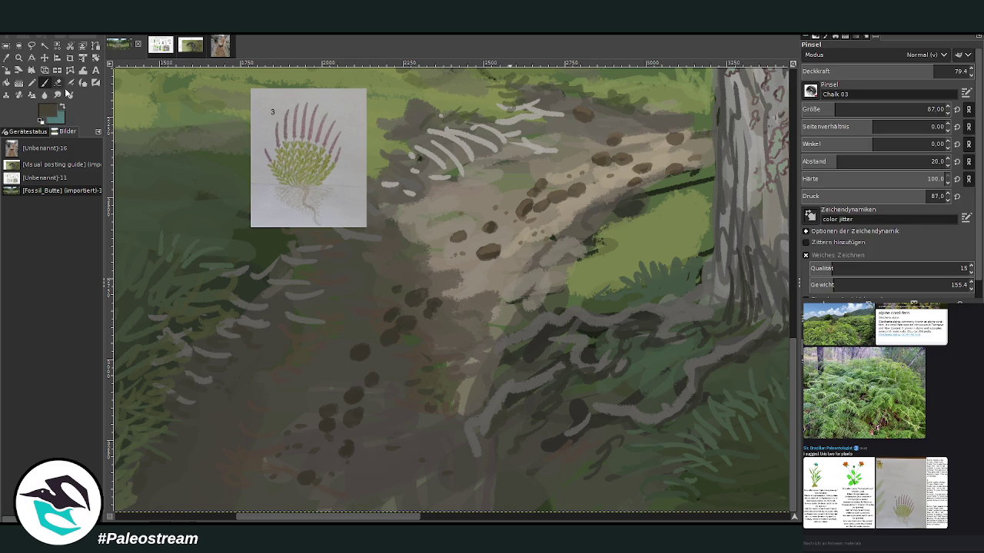
click(322, 421)
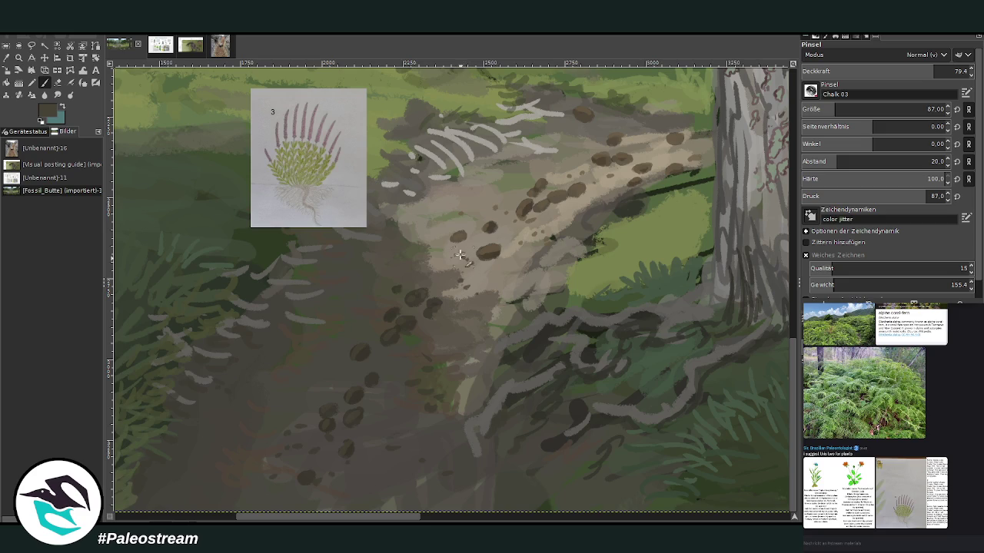
click(882, 72)
click(928, 109)
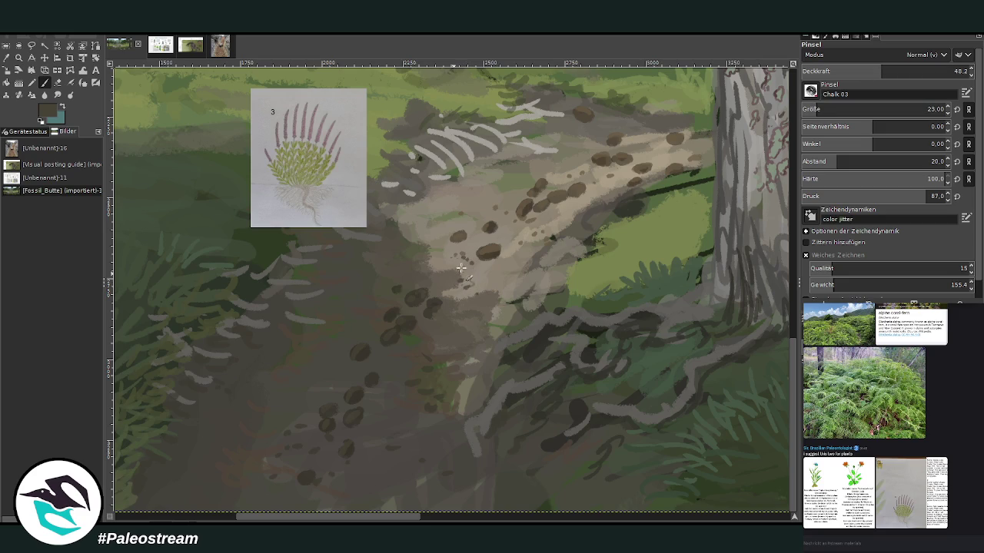
click(815, 110)
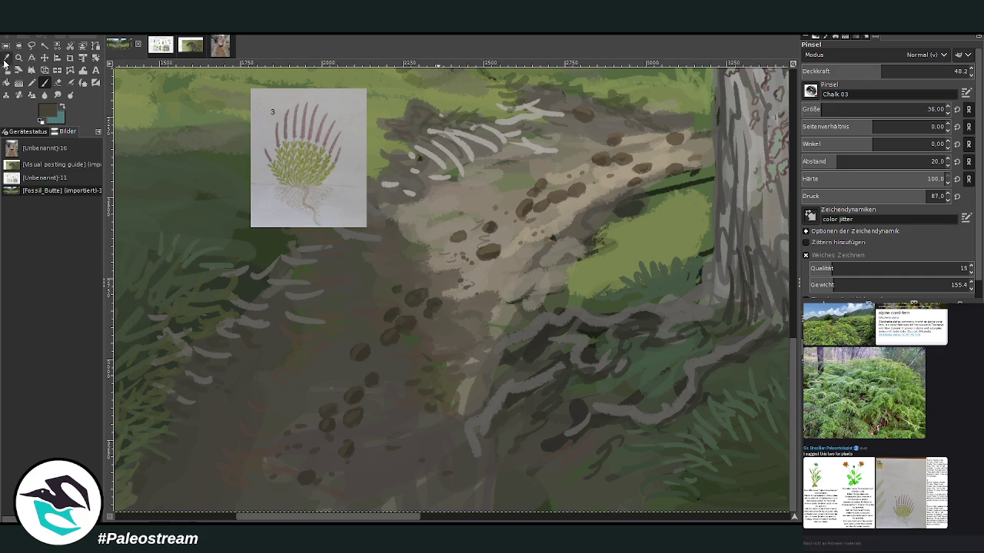
Sample a meadow green and paint grass over the dark shadow beside the tree.
key(o)
click(607, 247)
click(45, 83)
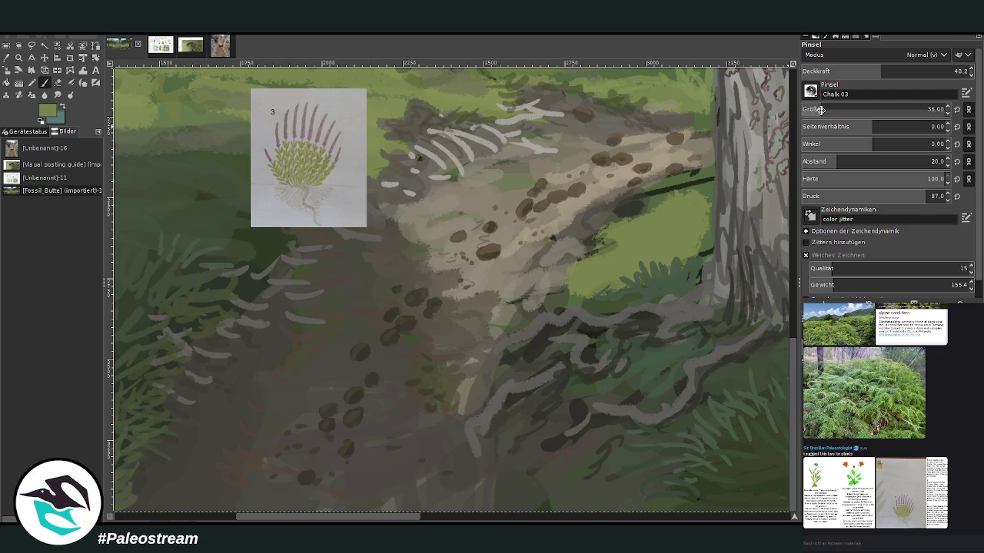
mouse_move(605, 253)
mouse_down()
mouse_move(666, 182)
mouse_move(706, 252)
mouse_up()
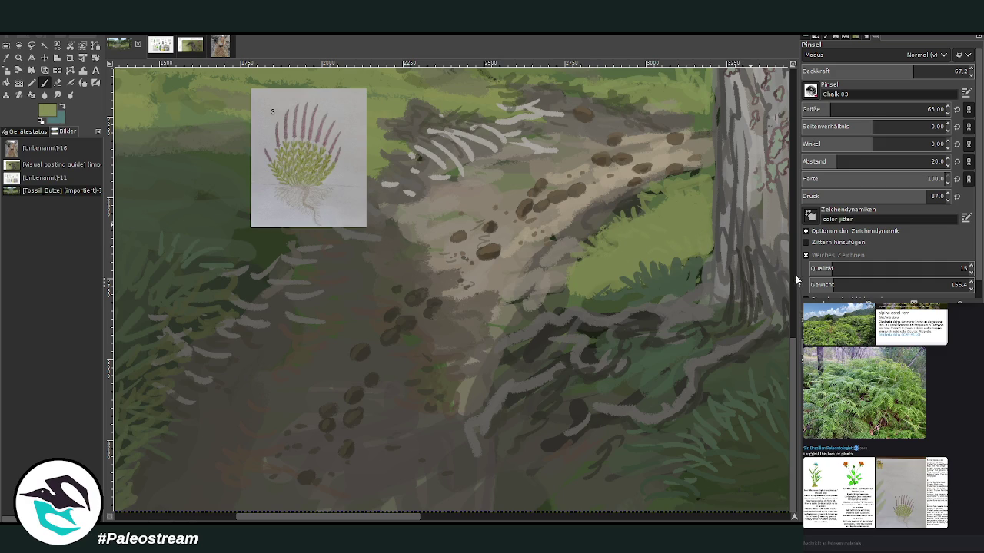
Set the brush opacity to 65 and brighten the green patch near the tree base.
click(935, 71)
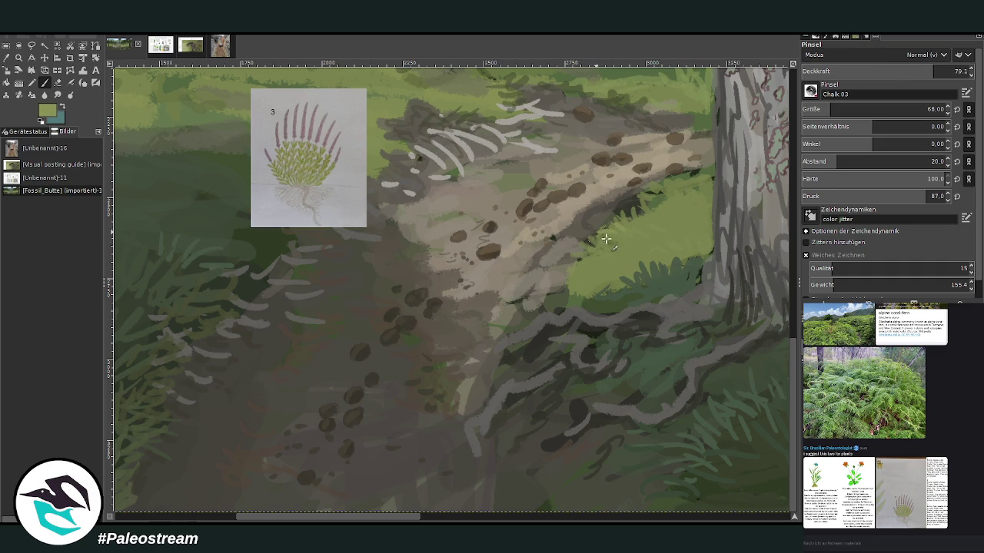
click(910, 71)
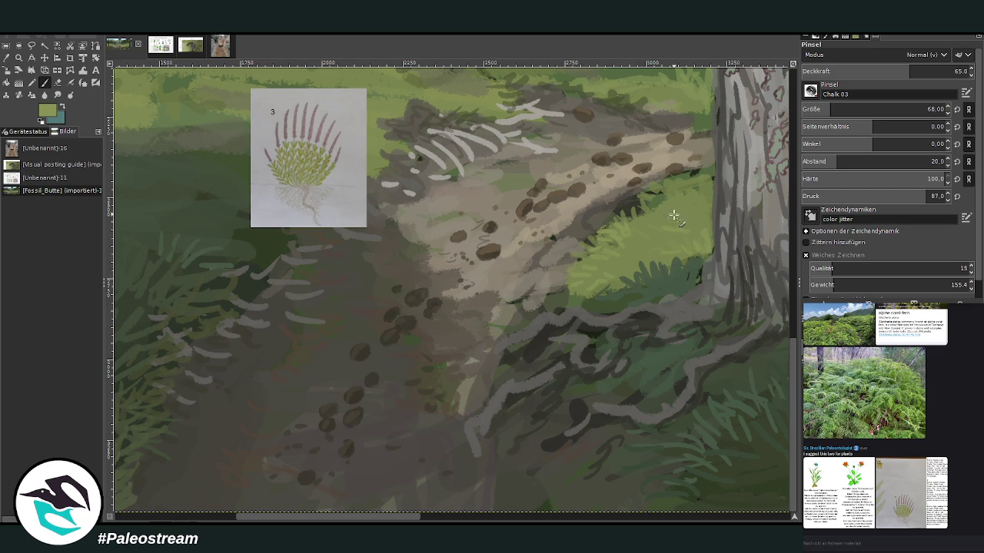
drag(697, 187, 684, 184)
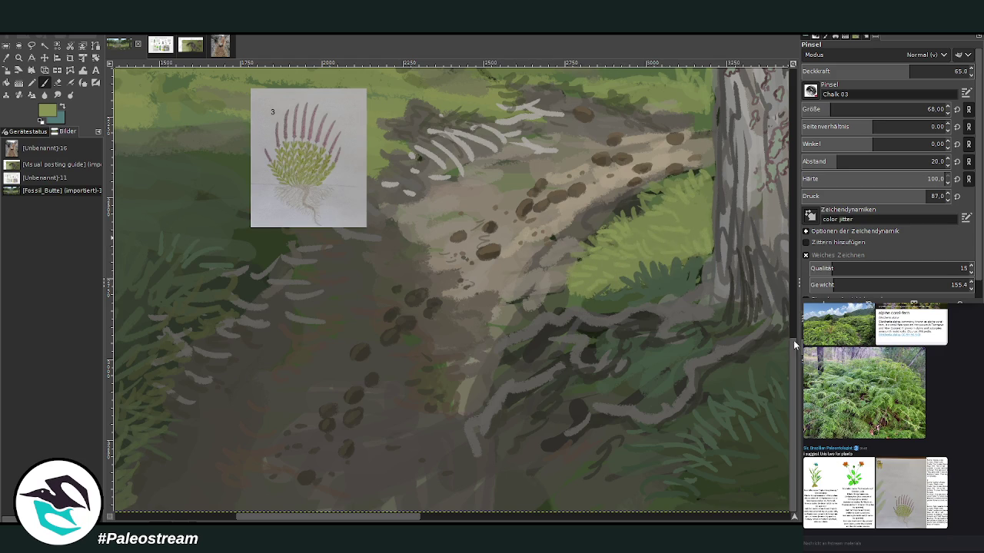
scroll(745, 193, up, 3)
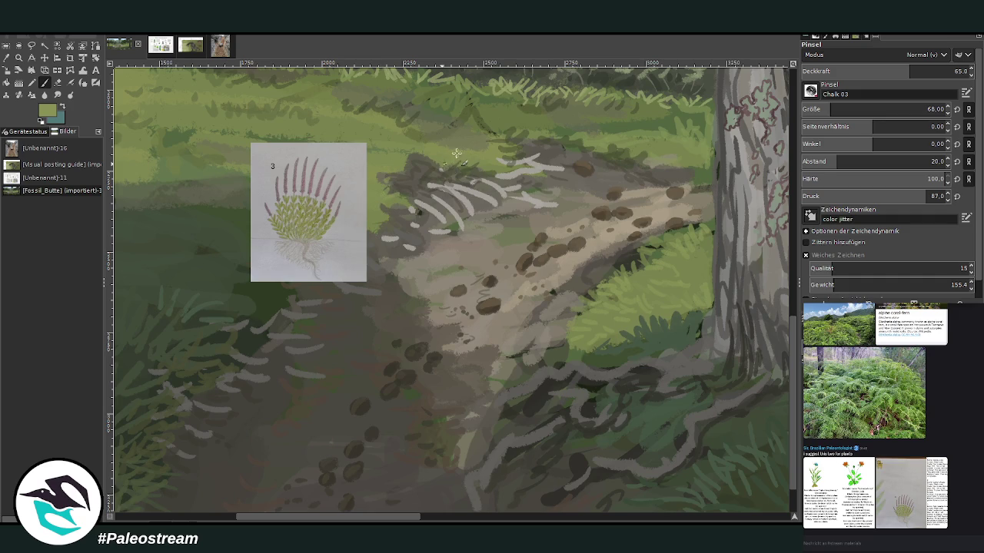
Pick a tan-brown at size 30 and opacity 52.8, and dab brown pebbles along the path.
click(936, 71)
click(928, 109)
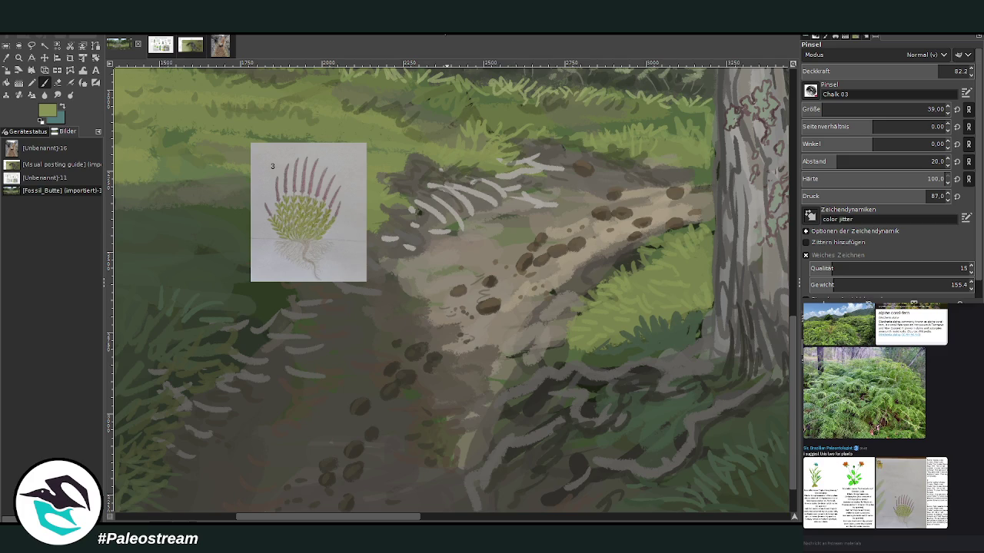
ctrl+click(530, 231)
click(820, 109)
click(891, 70)
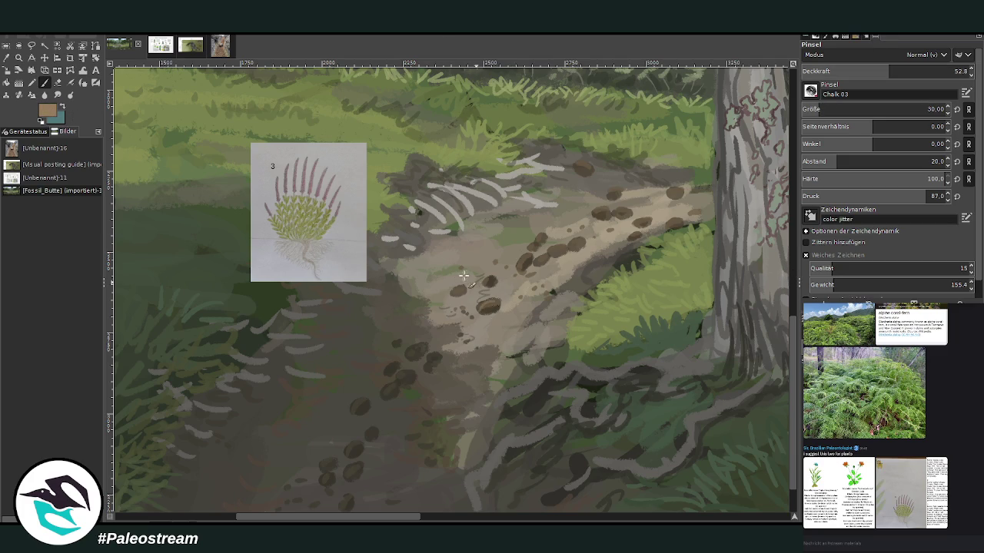
drag(520, 265, 561, 244)
Sample a dark grey-green from the painting, then zoom into the path and stump area.
key(o)
click(376, 357)
key(p)
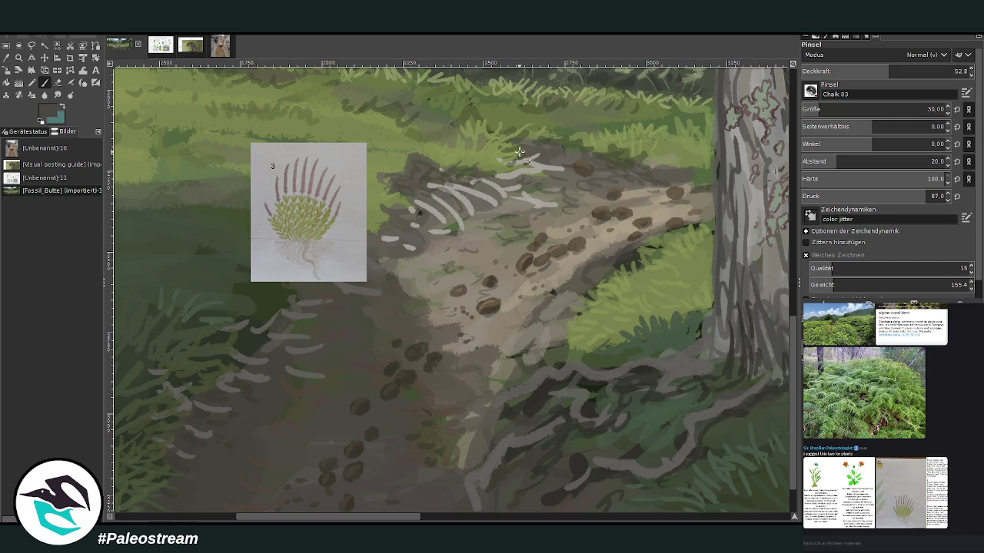
scroll(520, 152, down, 2)
scroll(519, 151, down, 1)
scroll(520, 151, down, 1)
key(z)
drag(474, 274, 578, 447)
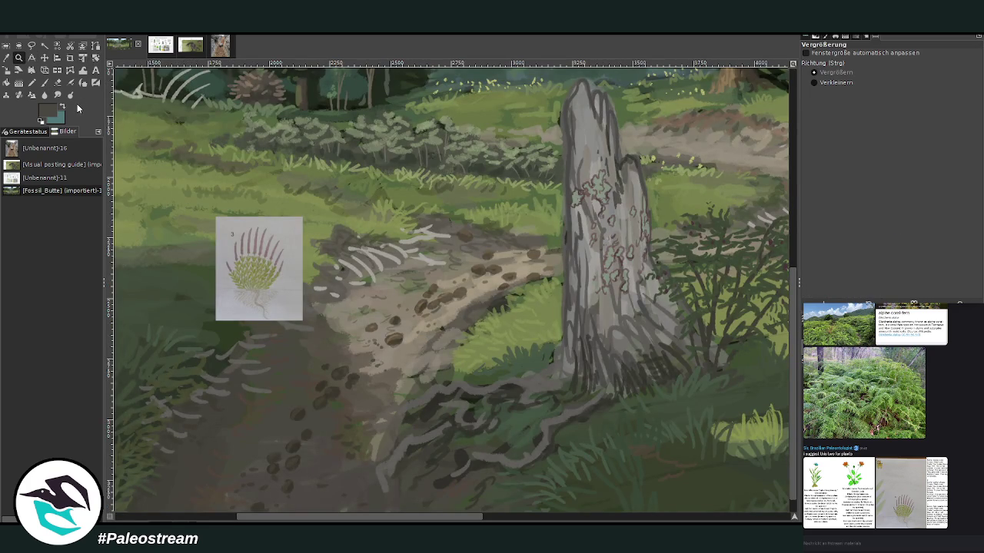
Paint pink heather blossoms over the left-edge fern at opacity 77.3, then remove the heather reference image.
key(minus)
key(minus)
key(minus)
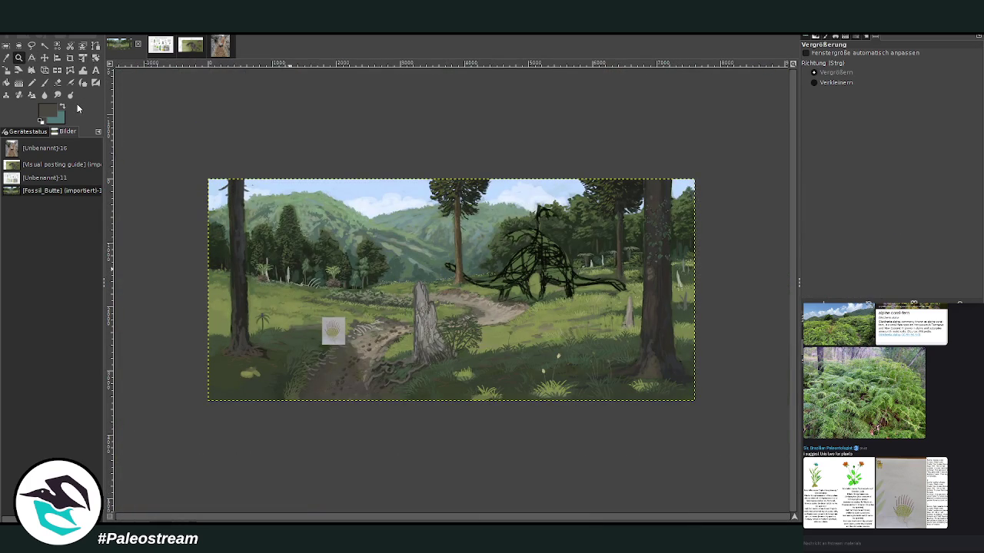
click(327, 362)
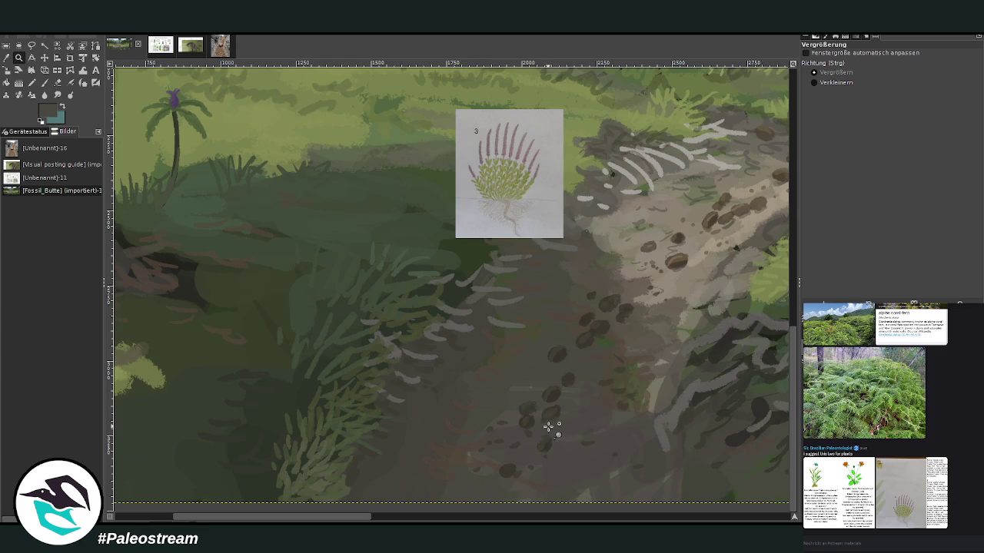
click(434, 228)
key(p)
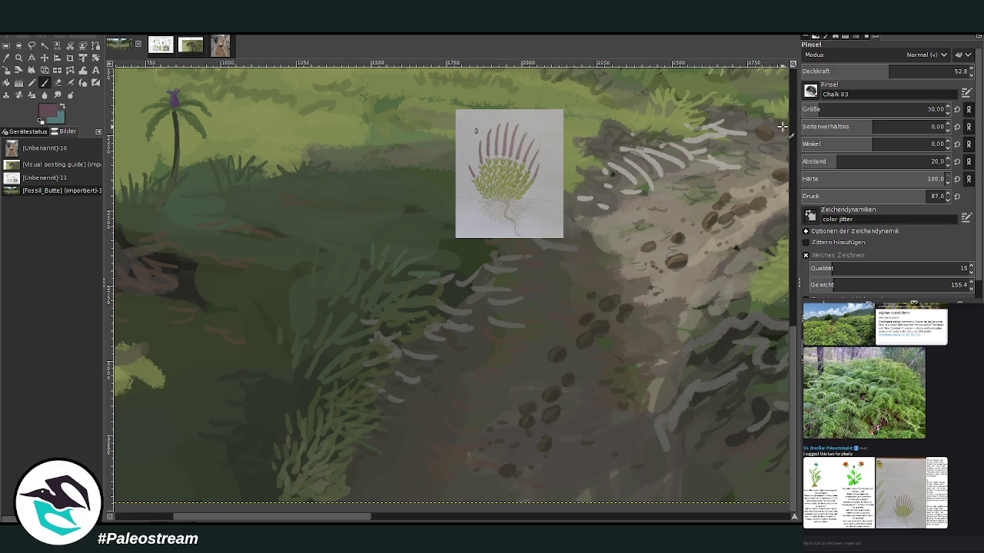
click(933, 70)
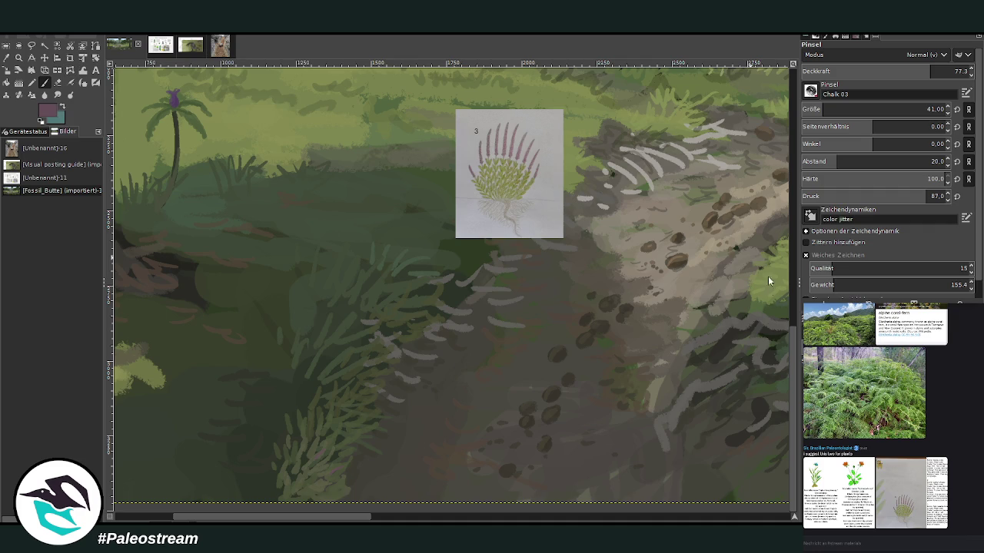
mouse_move(320, 468)
mouse_down()
mouse_move(318, 446)
mouse_move(362, 433)
mouse_move(349, 479)
mouse_move(338, 417)
mouse_move(365, 417)
mouse_move(351, 413)
mouse_move(347, 393)
mouse_move(404, 331)
mouse_move(418, 300)
mouse_move(427, 308)
mouse_move(424, 287)
mouse_move(384, 307)
mouse_move(389, 340)
mouse_move(429, 326)
mouse_move(463, 287)
mouse_move(448, 272)
mouse_move(456, 276)
mouse_up()
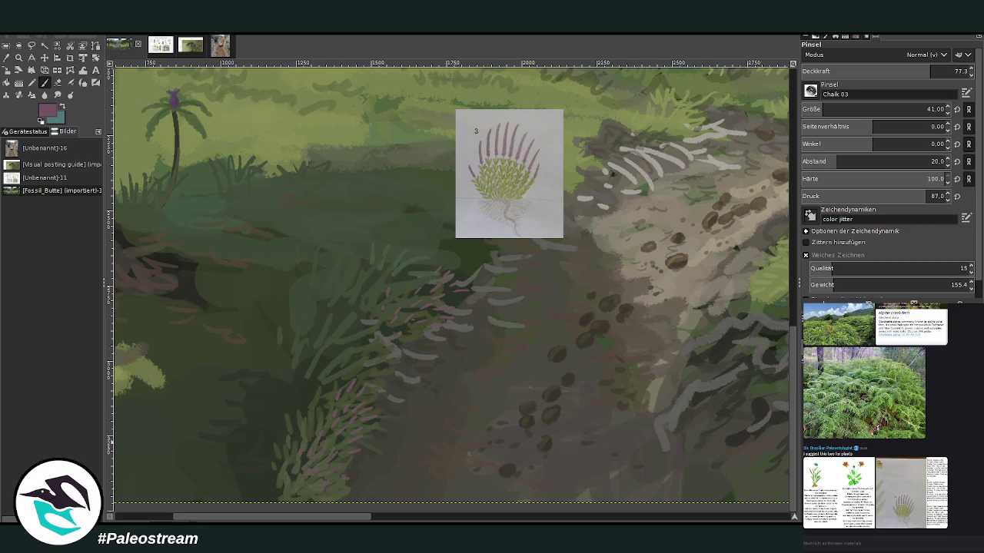
key(ctrl+z)
key(ctrl+shift+a)
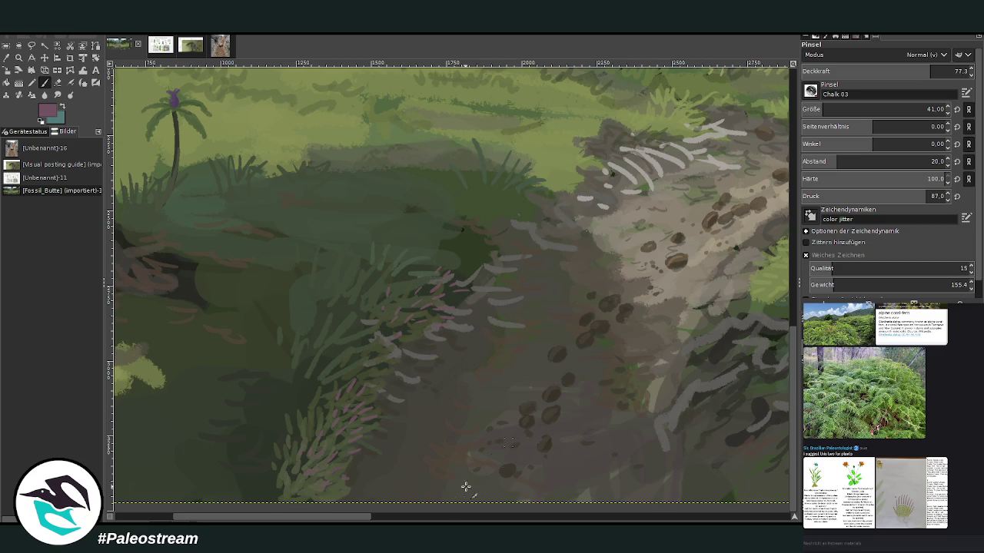
Dot pink heather strokes along the path edge and left of the grey rock, brush size 32.
drag(332, 517, 432, 517)
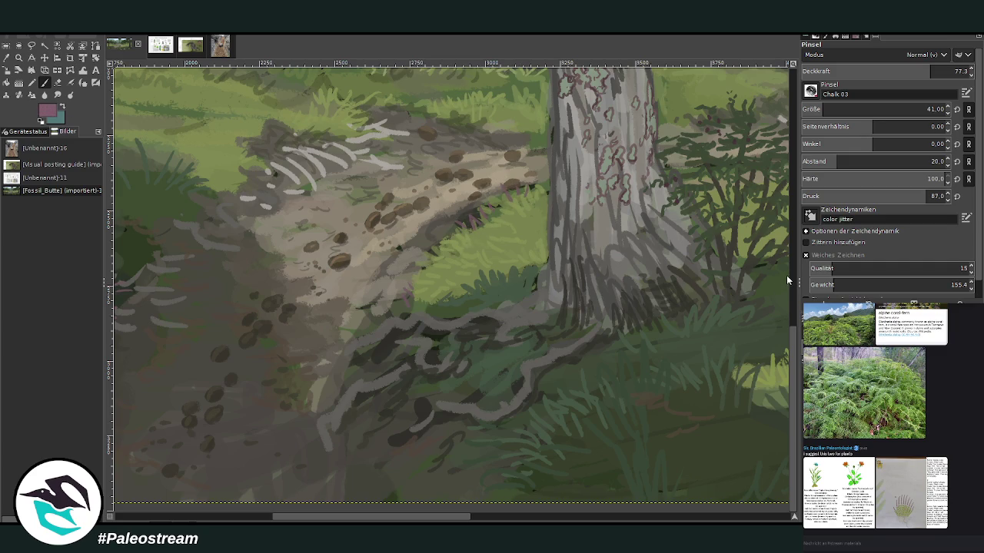
scroll(714, 175, up, 4)
drag(510, 289, 540, 267)
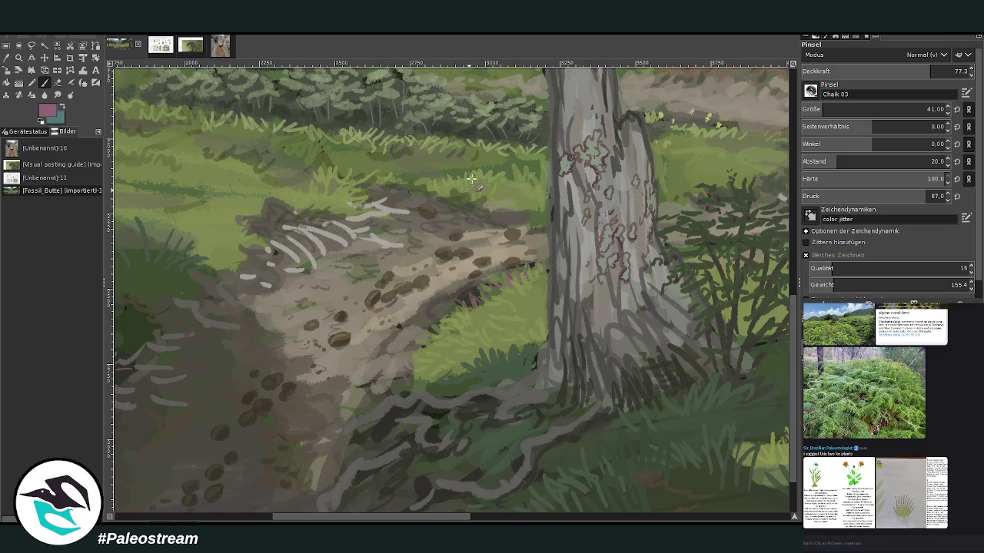
click(817, 108)
drag(246, 219, 231, 229)
scroll(267, 199, down, 1)
scroll(267, 199, down, 2)
scroll(267, 200, down, 1)
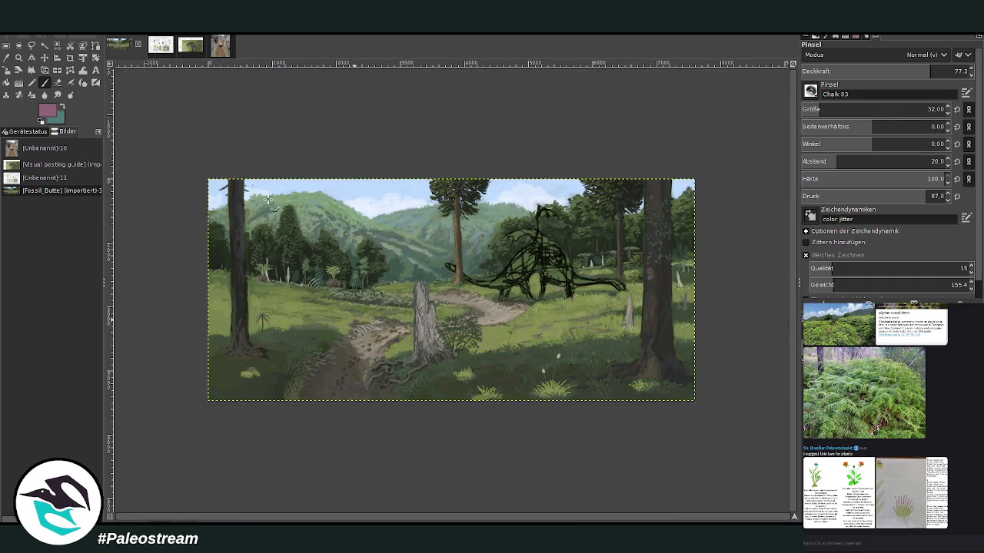
Zoom in on the stump and glaze dark shading on its trunk at size 301, opacity 21.2.
key(z)
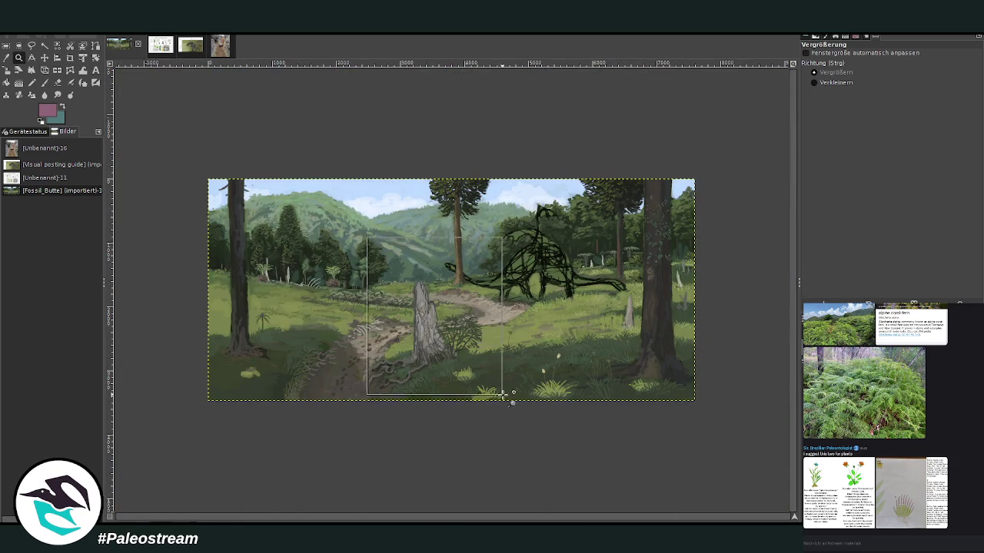
drag(378, 246, 500, 407)
drag(321, 152, 536, 421)
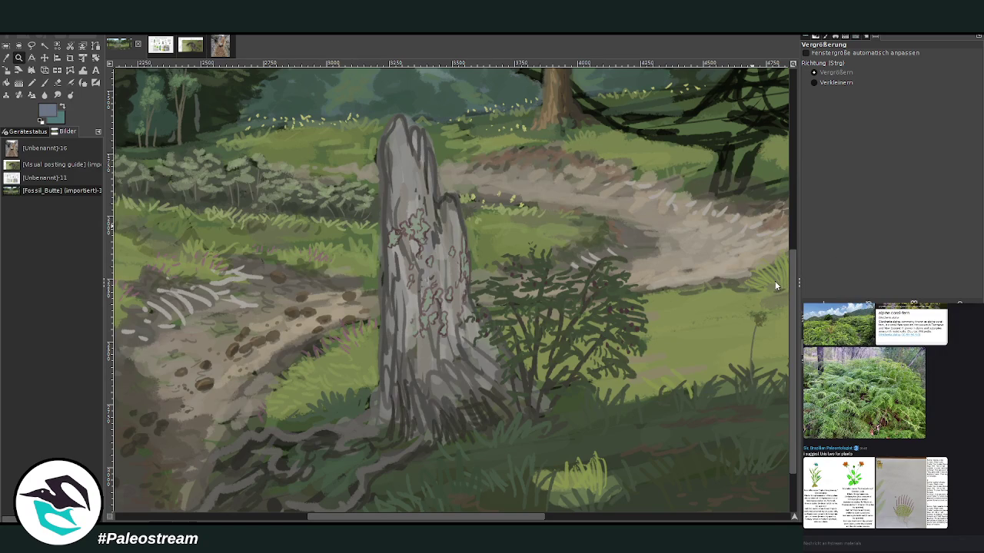
click(45, 82)
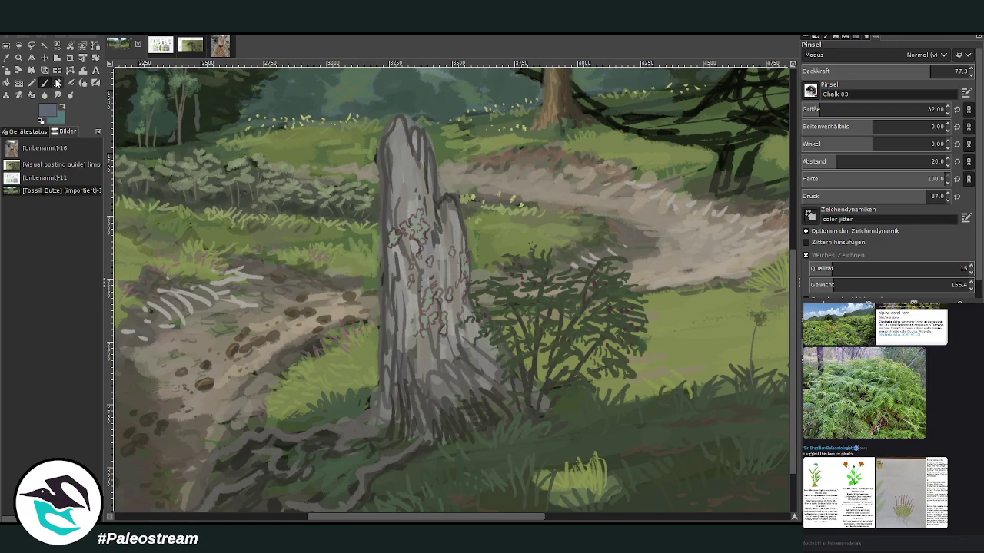
click(922, 108)
click(837, 71)
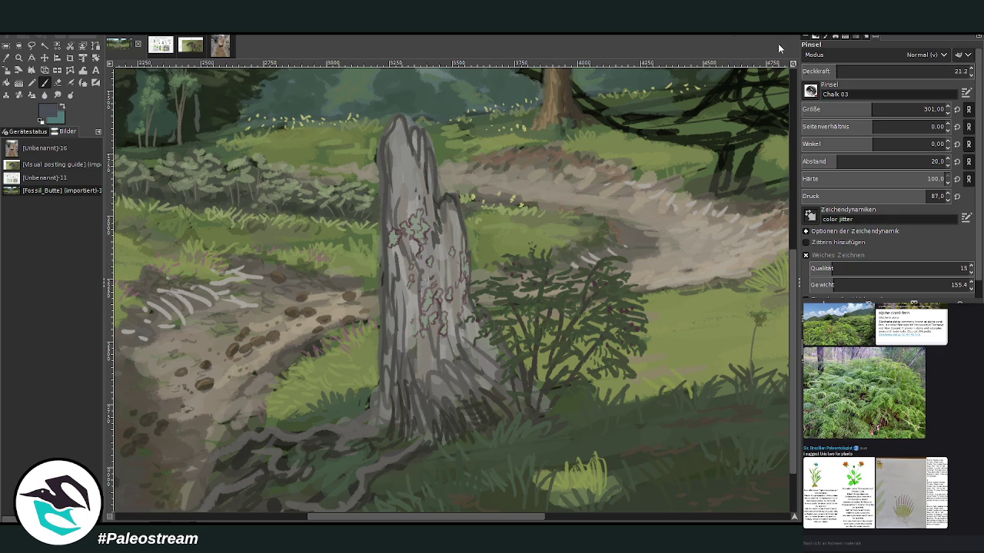
mouse_move(401, 252)
mouse_down()
mouse_move(424, 354)
mouse_move(467, 335)
mouse_move(412, 208)
mouse_move(404, 154)
mouse_up()
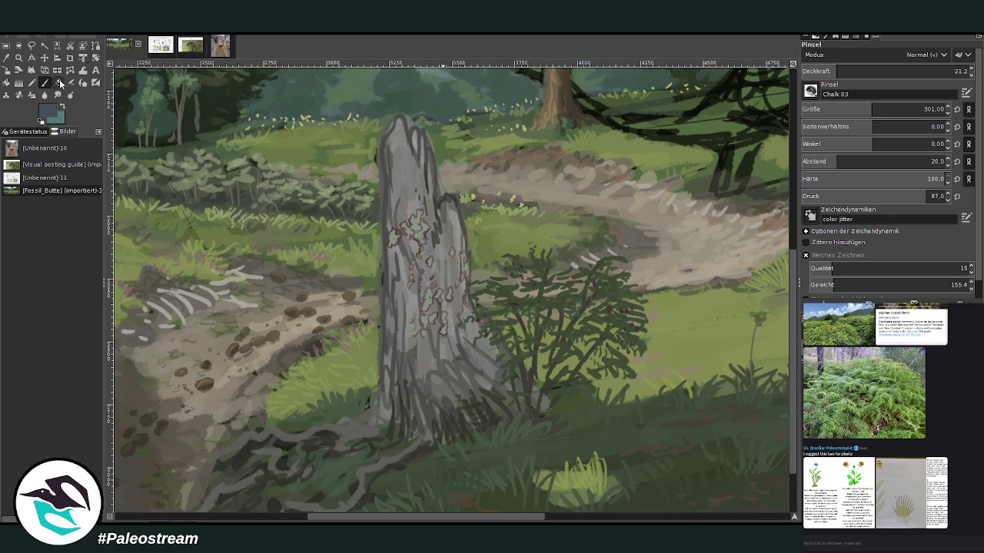
Glaze more shading at size 481, opacity 16, then darken the right side to the base at size 355, opacity 18.1.
click(894, 109)
click(830, 71)
mouse_move(396, 406)
mouse_down()
mouse_move(518, 404)
mouse_move(453, 323)
mouse_move(397, 150)
mouse_move(419, 265)
mouse_move(507, 407)
mouse_move(413, 204)
mouse_move(417, 355)
mouse_up()
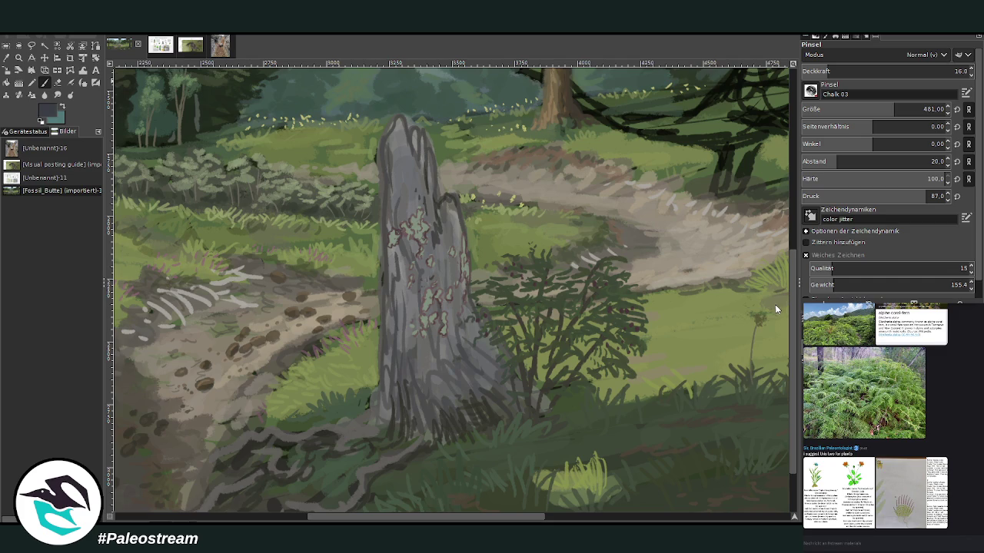
drag(831, 71, 834, 70)
drag(891, 109, 876, 110)
mouse_move(455, 298)
mouse_down()
mouse_move(465, 338)
mouse_move(510, 399)
mouse_up()
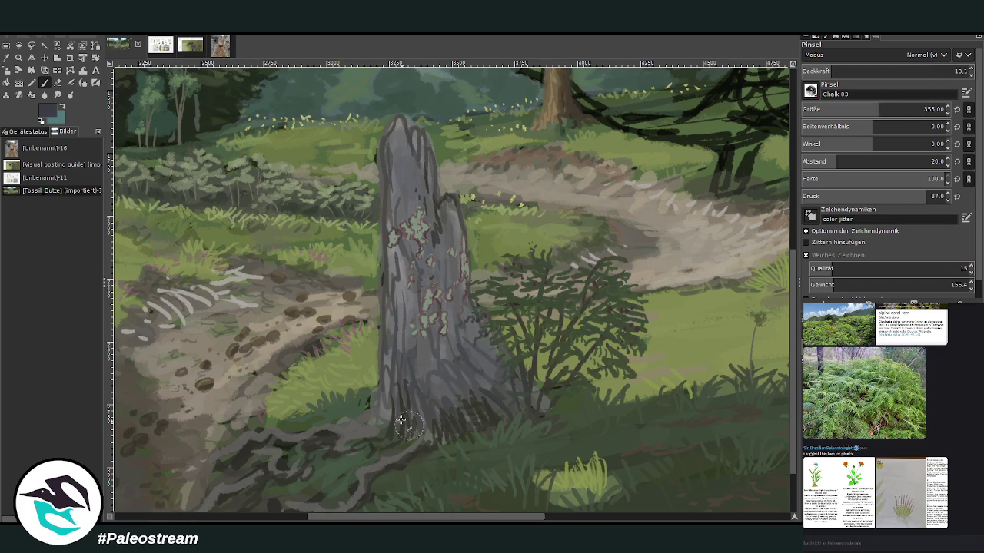
scroll(284, 453, down, 2)
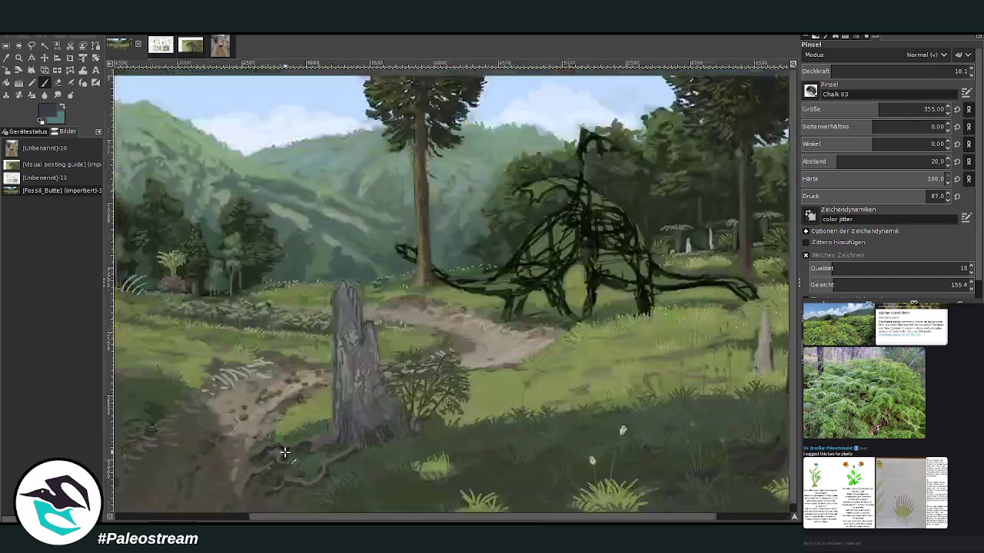
Zoom out and frame the whole forest painting with the sauropod sketch using the Zoom tool.
scroll(284, 452, down, 2)
scroll(284, 453, down, 1)
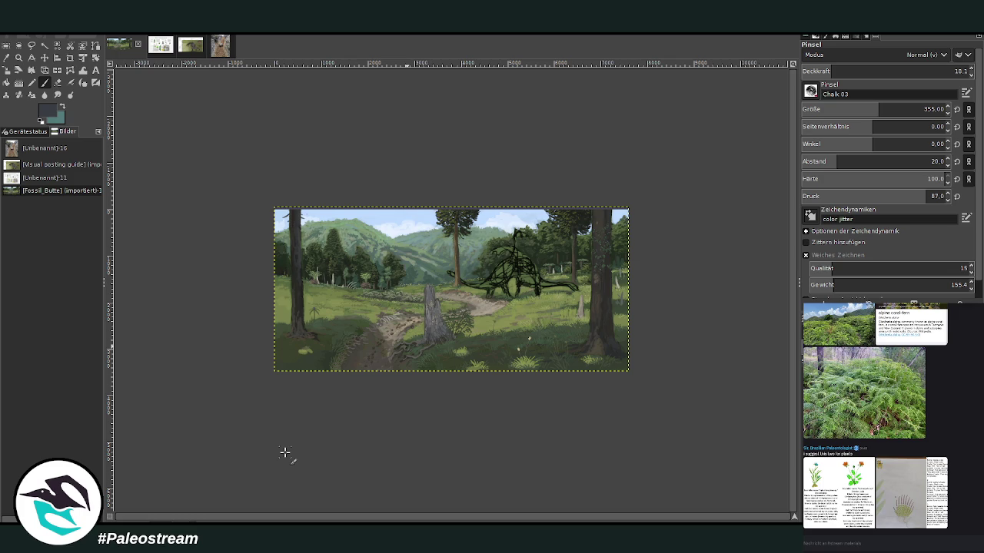
click(19, 57)
drag(287, 193, 639, 380)
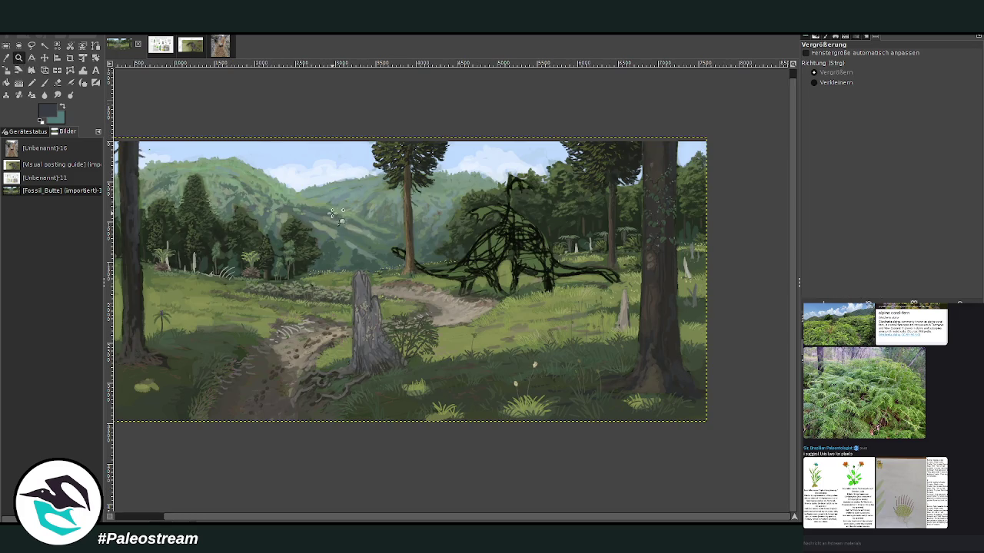
scroll(348, 513, left, 3)
drag(288, 109, 649, 419)
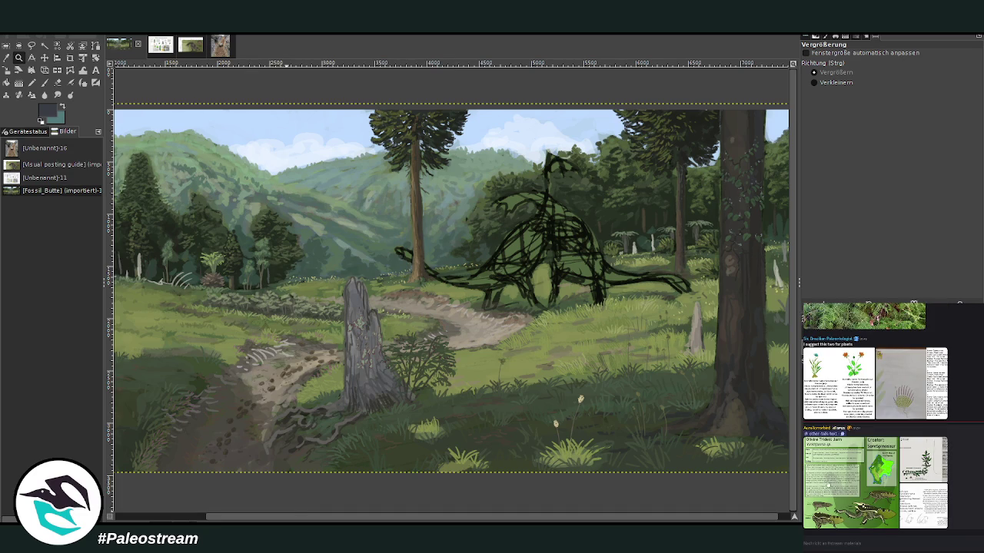
click(827, 484)
click(816, 495)
click(809, 492)
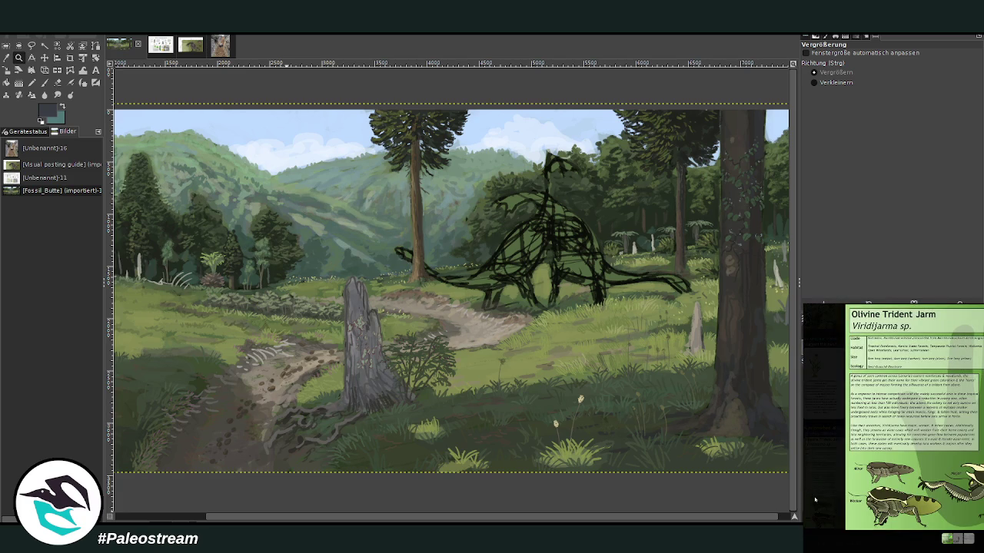
click(816, 502)
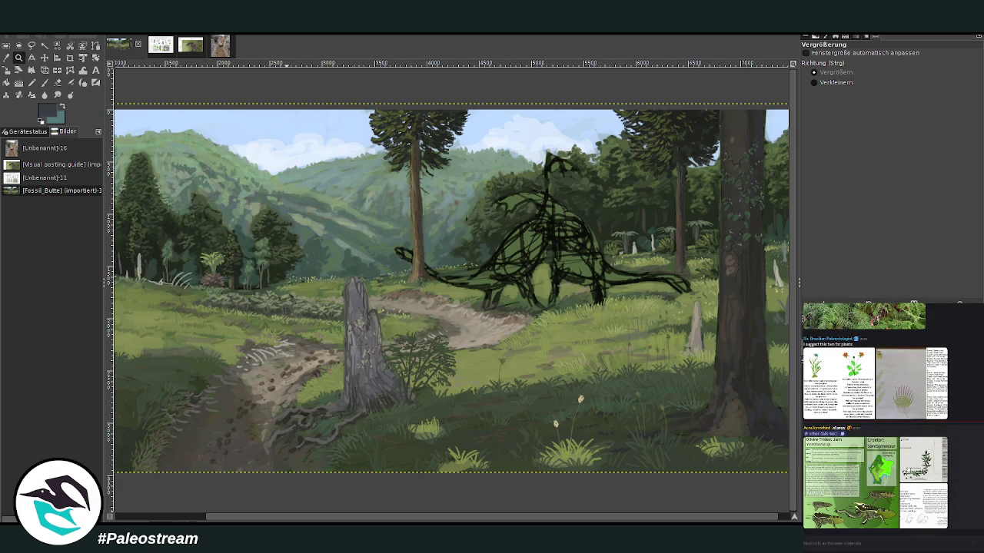
click(910, 463)
click(865, 539)
click(822, 433)
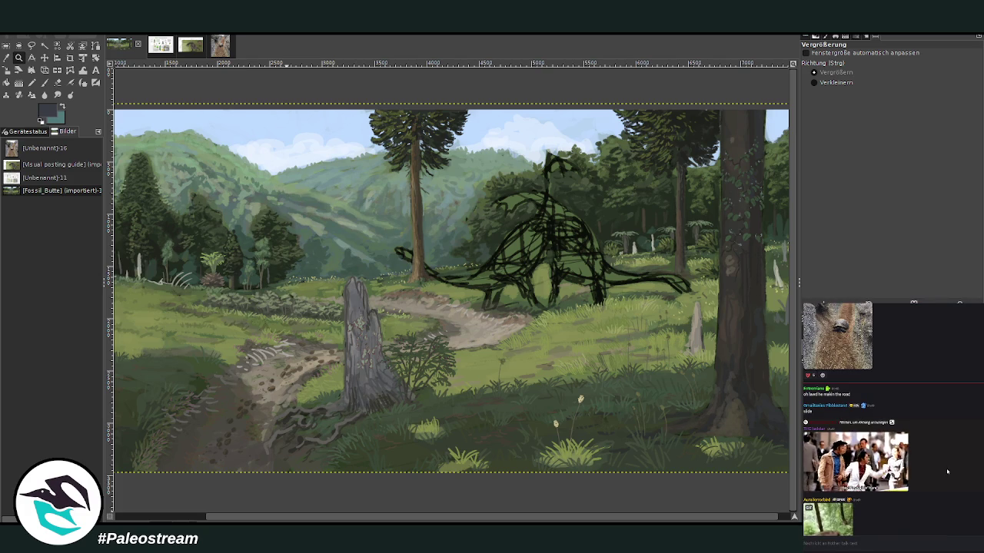
scroll(913, 442, up, 2)
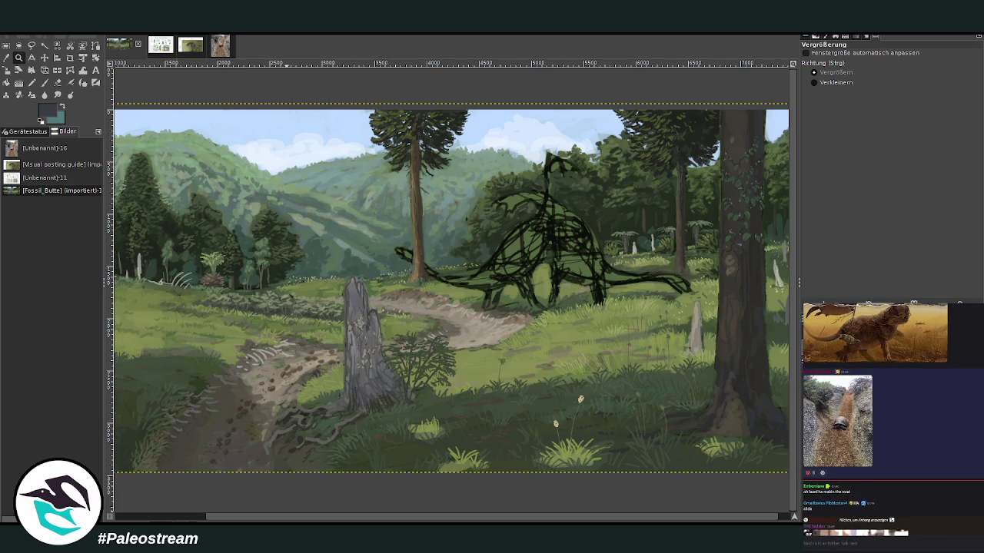
key(alt+Up)
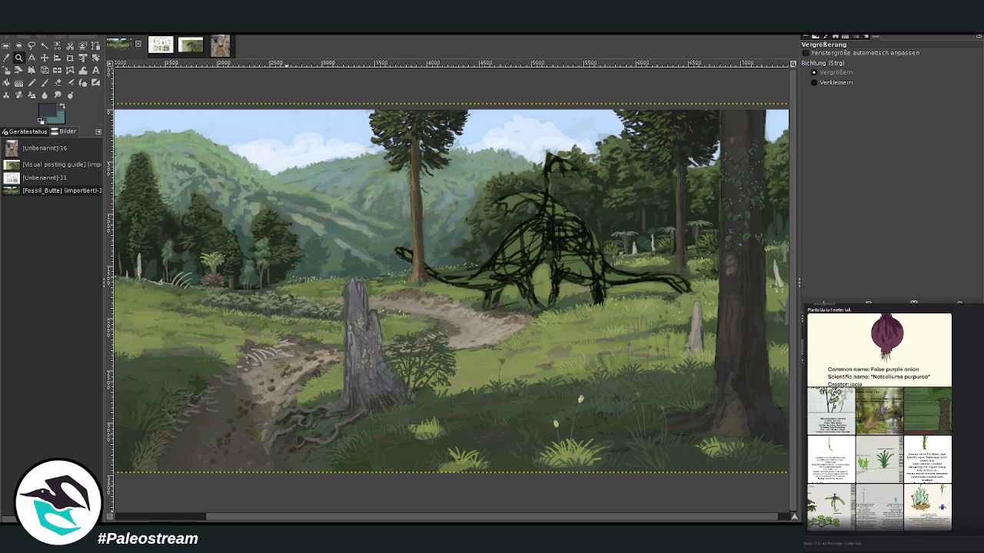
click(883, 417)
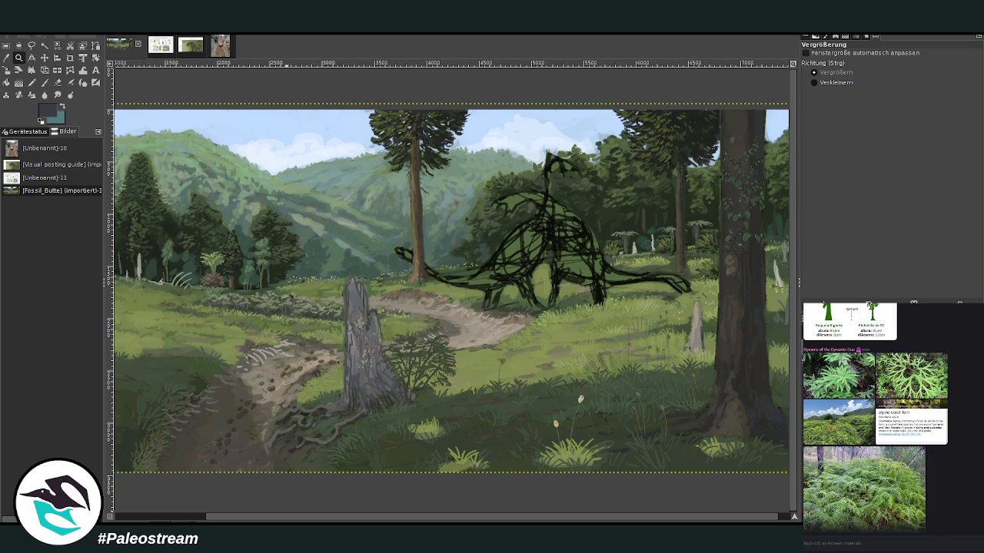
scroll(979, 489, down, 1)
scroll(979, 489, up, 1)
click(872, 469)
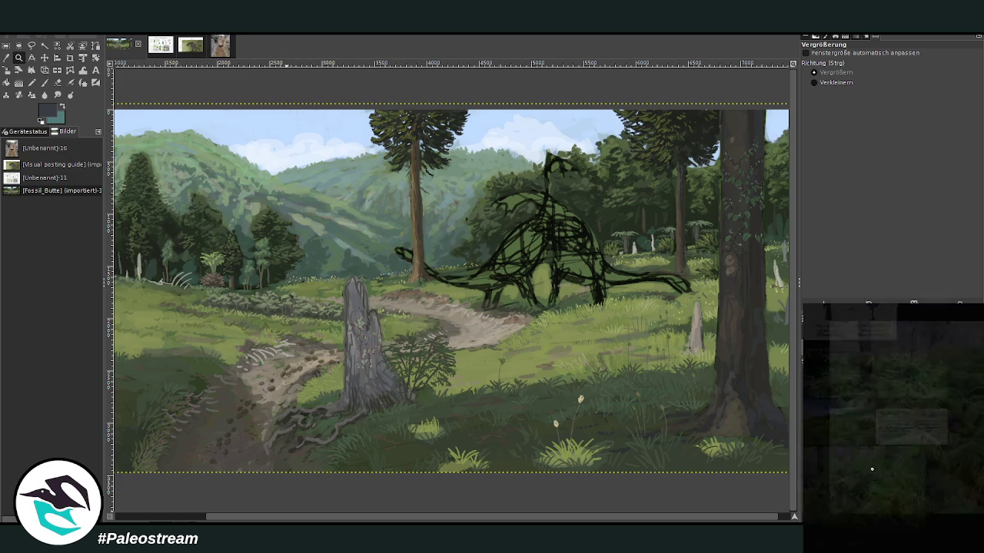
Browse to the lacy fern photo and view it enlarged.
key(Escape)
click(913, 394)
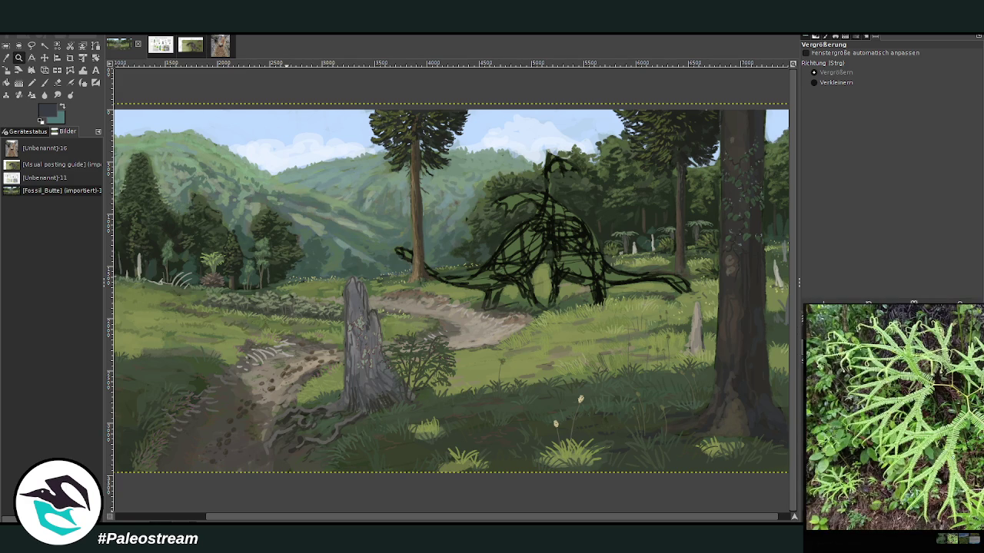
key(Escape)
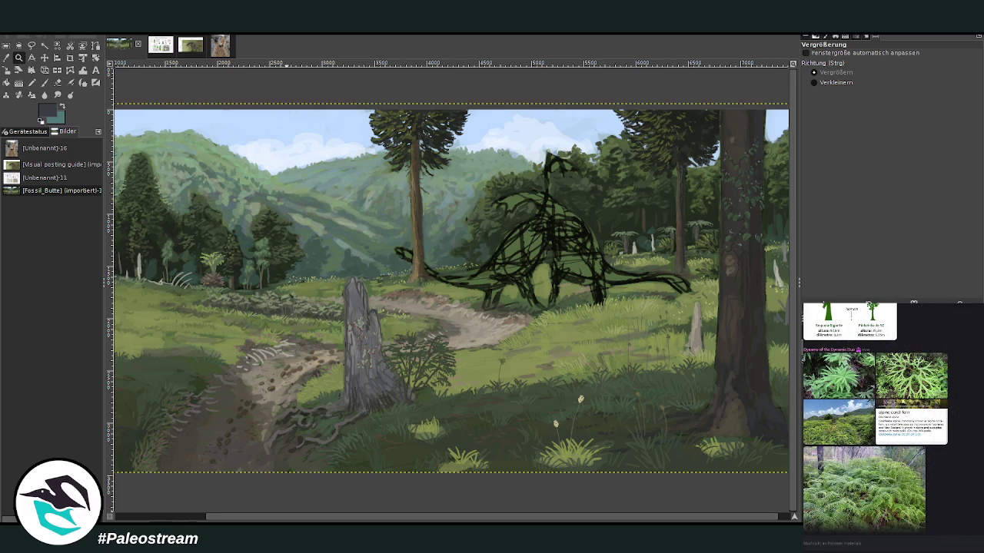
Paste the coral fern photo over the upper-left trees and anchor it.
key(m)
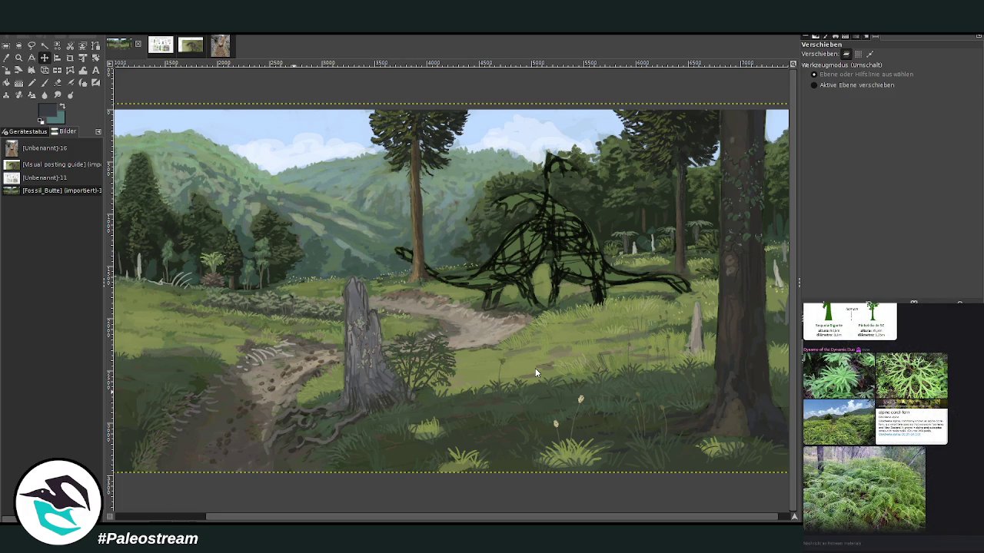
key(ctrl+v)
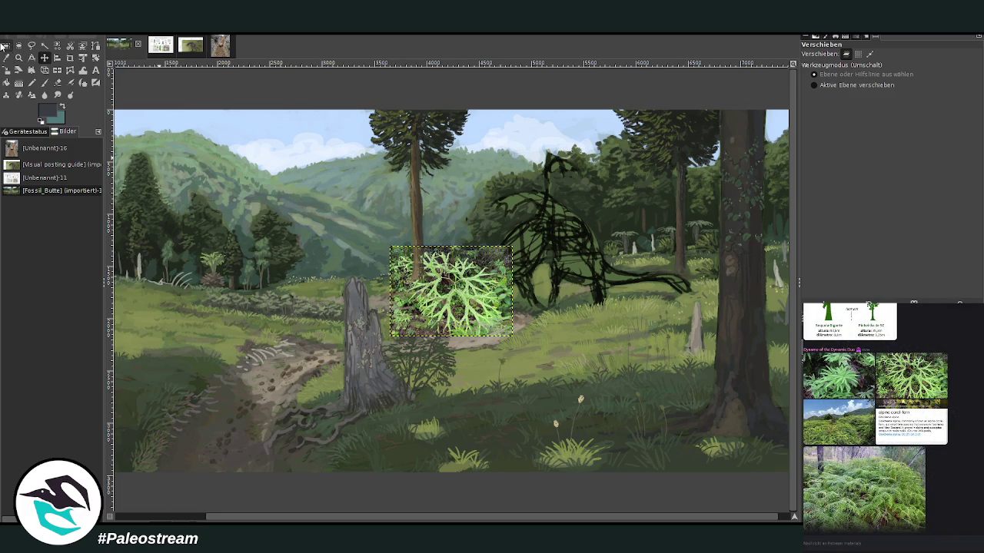
drag(471, 318, 240, 269)
key(ctrl+v)
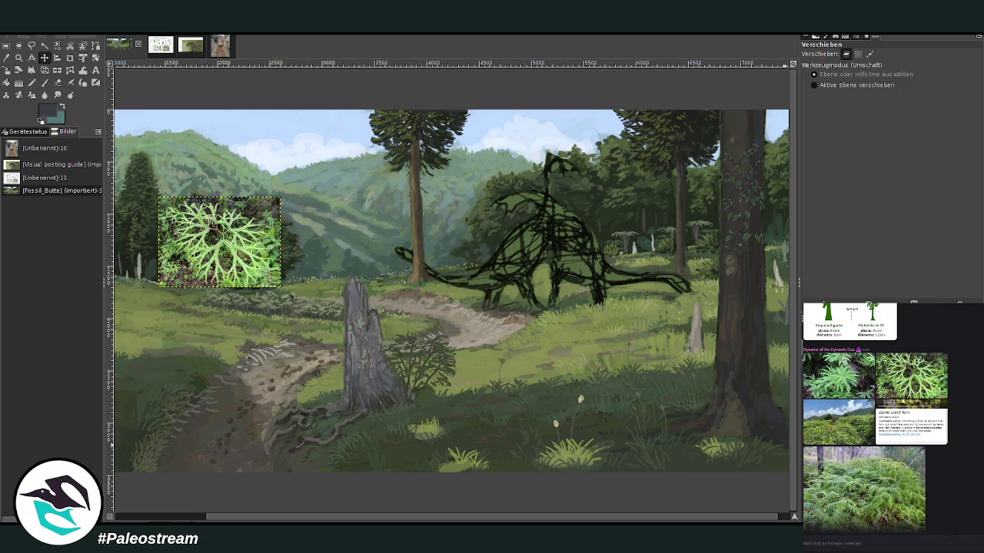
key(ctrl+h)
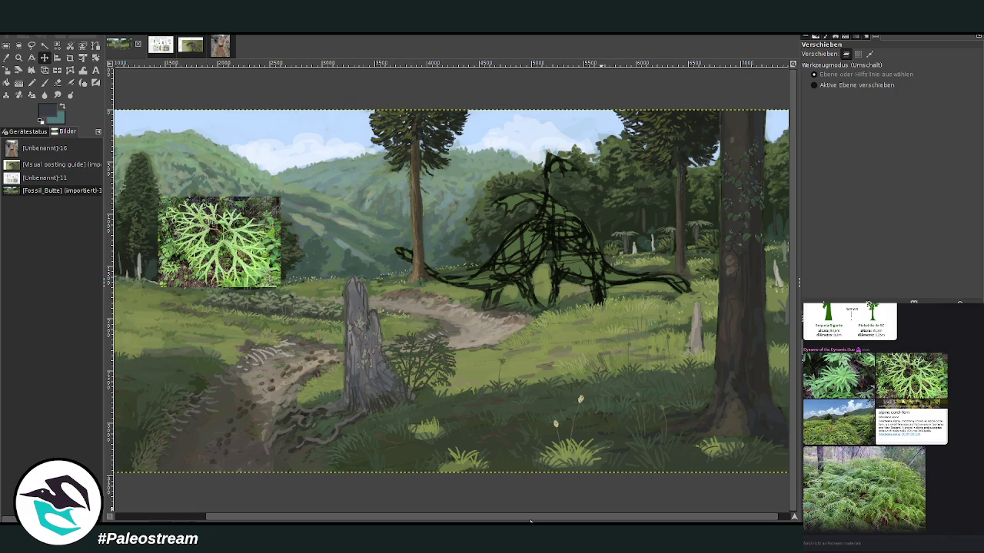
drag(530, 520, 318, 515)
click(19, 58)
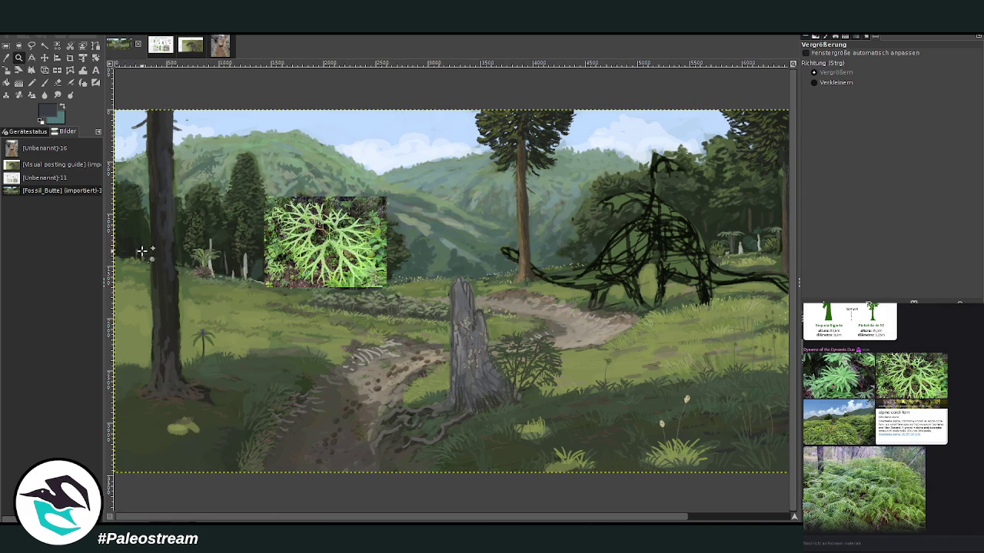
Zoom onto the meadow and load a light green brush at opacity 62.9, size 38.
drag(167, 203, 424, 391)
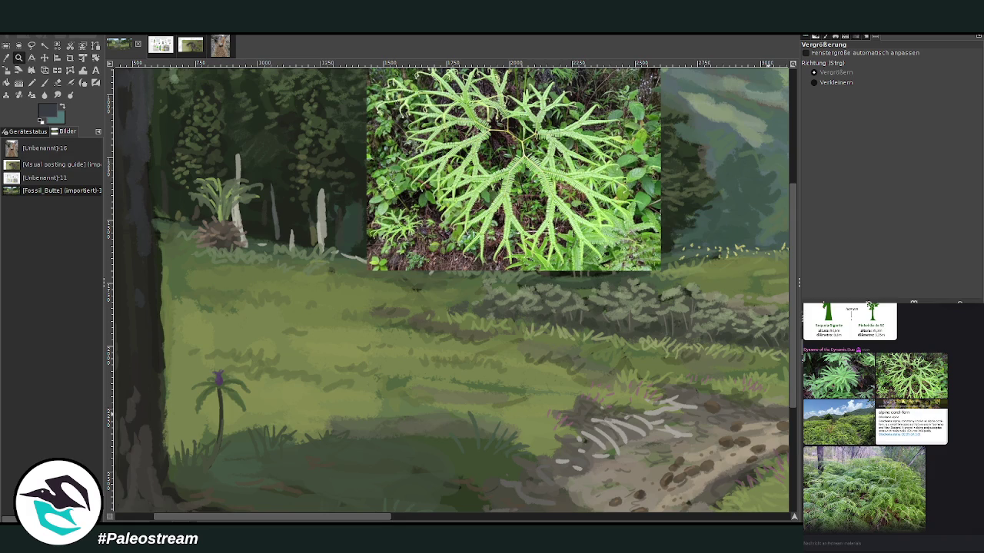
drag(211, 95, 657, 495)
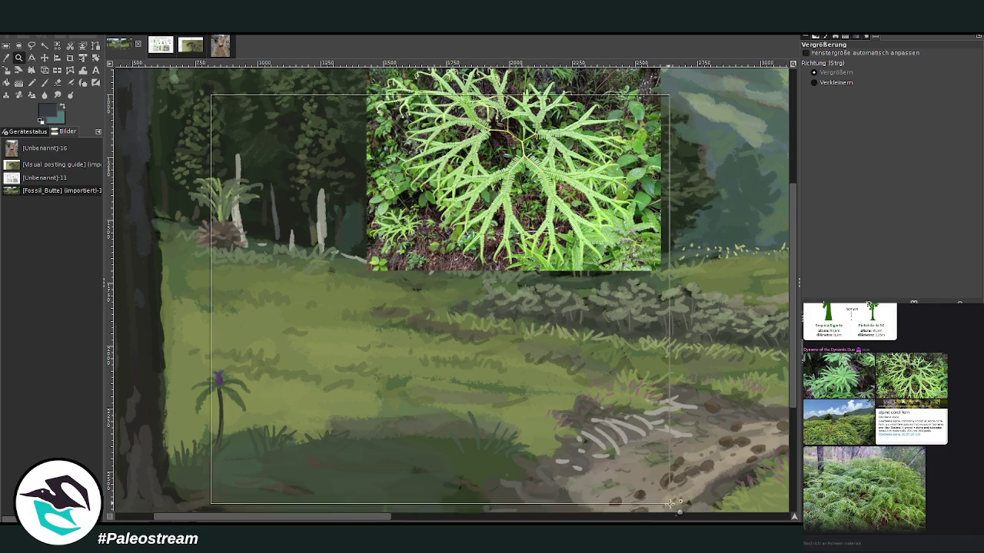
key(p)
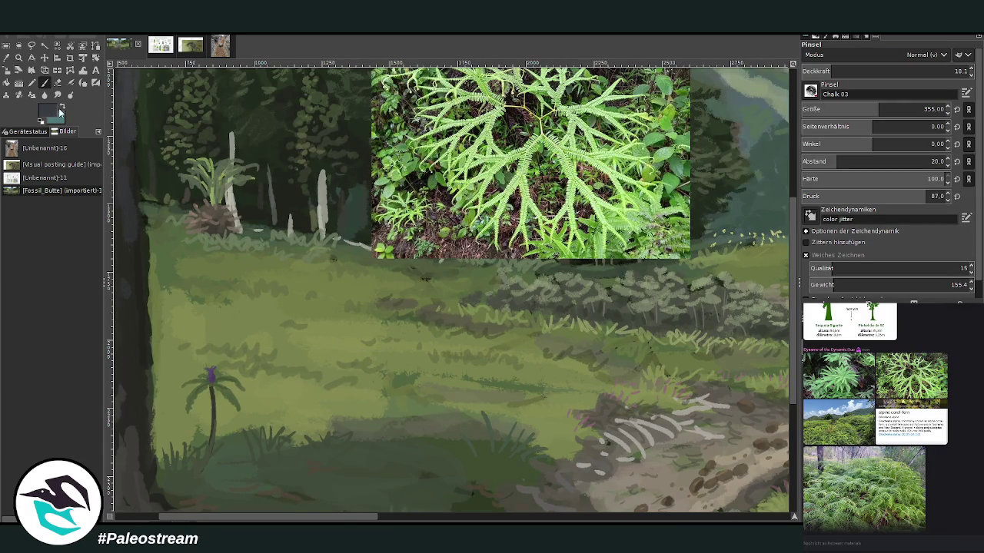
ctrl+click(775, 300)
click(872, 70)
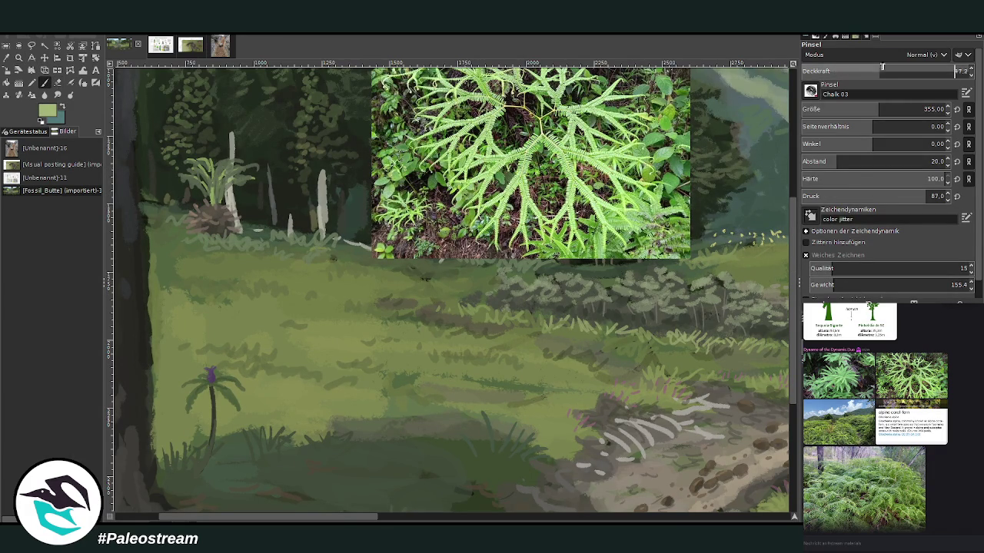
click(927, 109)
click(906, 70)
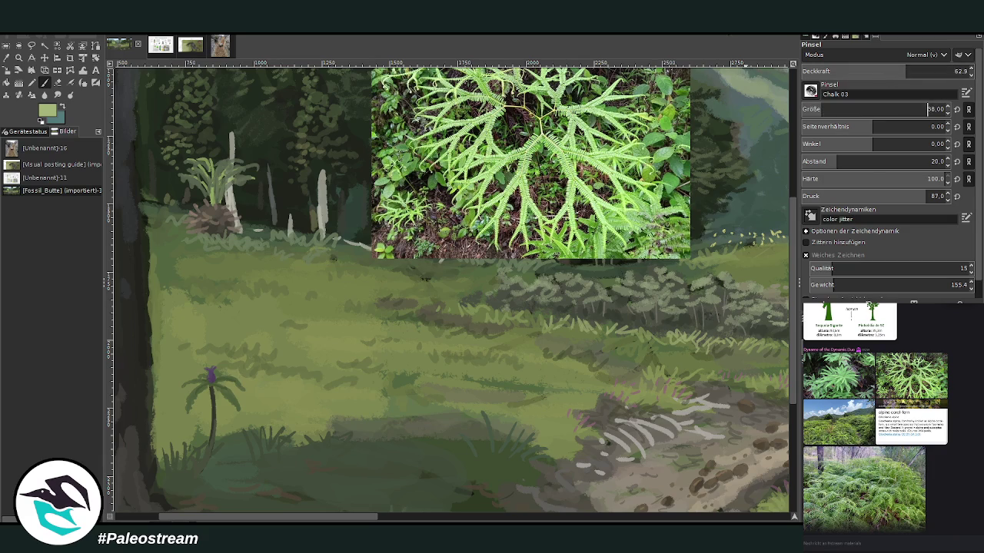
Move the fern reference photo lower and to the right, then zoom in on it.
click(45, 58)
drag(454, 154, 472, 240)
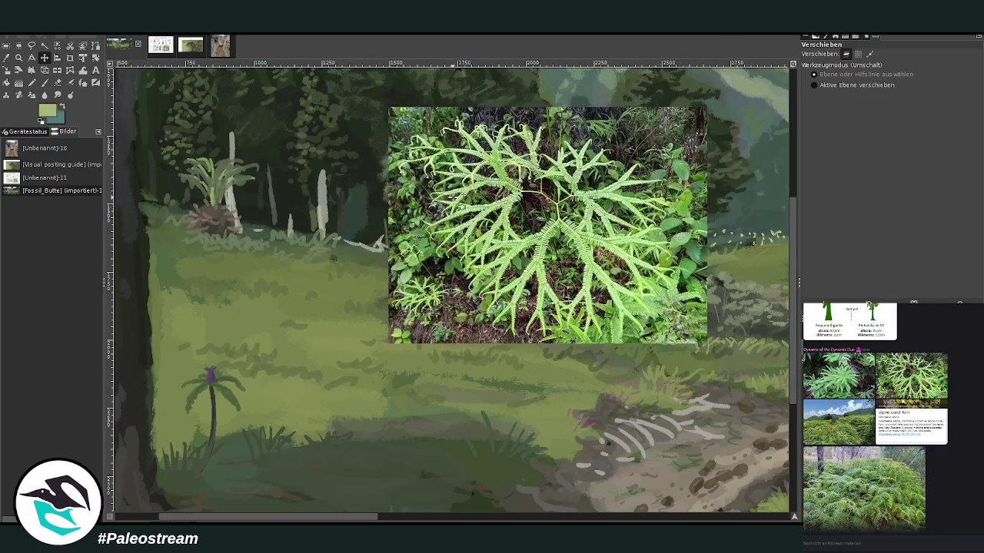
click(18, 57)
drag(201, 114, 635, 462)
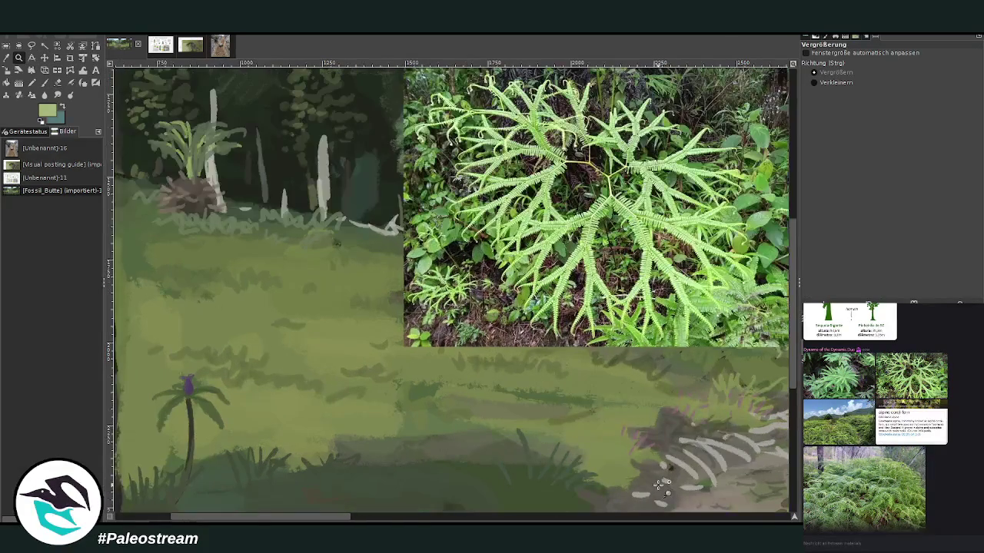
Paint pale fern fronds across the meadow, then set the brush to size 17, opacity 57.1.
key(p)
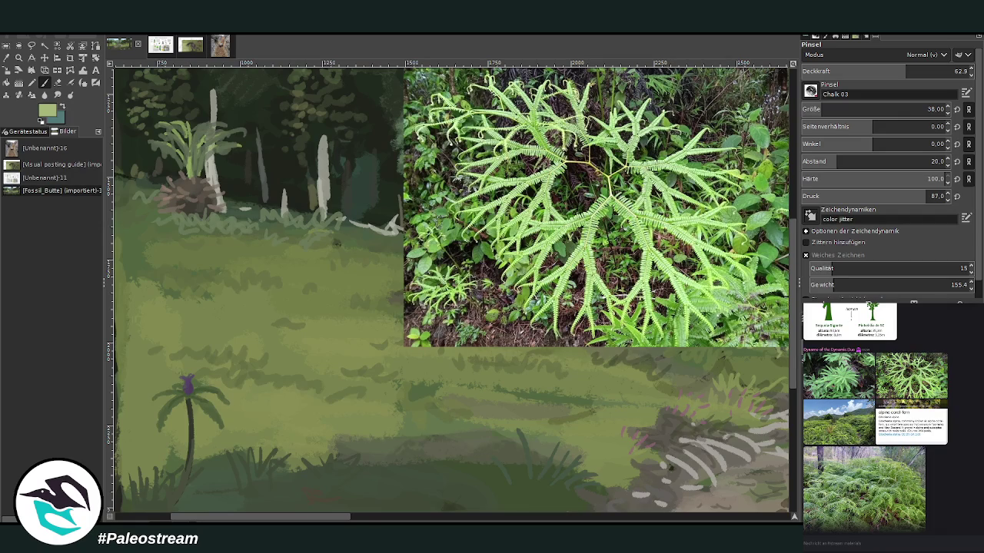
mouse_move(406, 404)
mouse_down()
mouse_move(436, 396)
mouse_move(441, 407)
mouse_move(455, 398)
mouse_move(481, 406)
mouse_move(406, 400)
mouse_move(471, 393)
mouse_move(495, 409)
mouse_move(490, 393)
mouse_move(517, 406)
mouse_up()
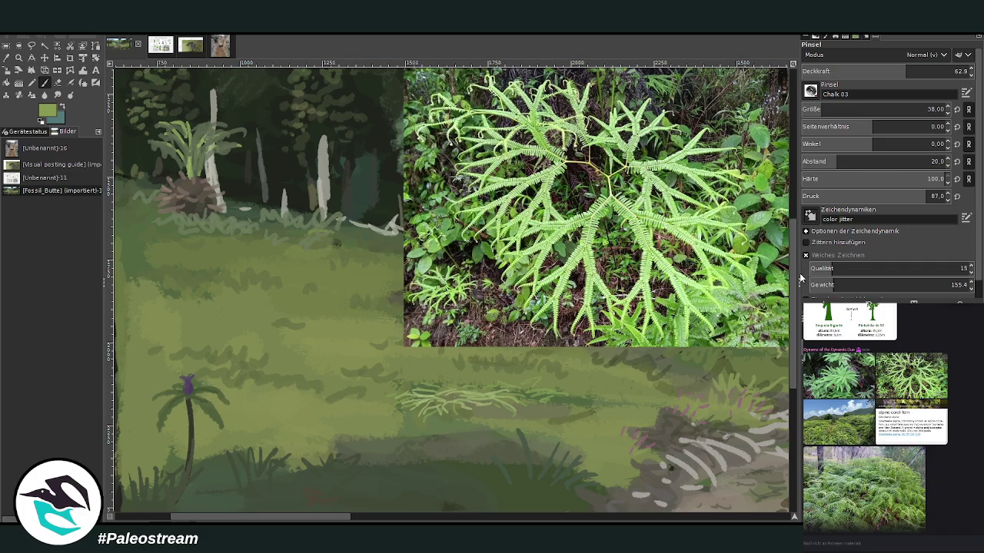
mouse_move(535, 394)
mouse_down()
mouse_move(486, 384)
mouse_move(537, 406)
mouse_move(553, 399)
mouse_move(466, 386)
mouse_up()
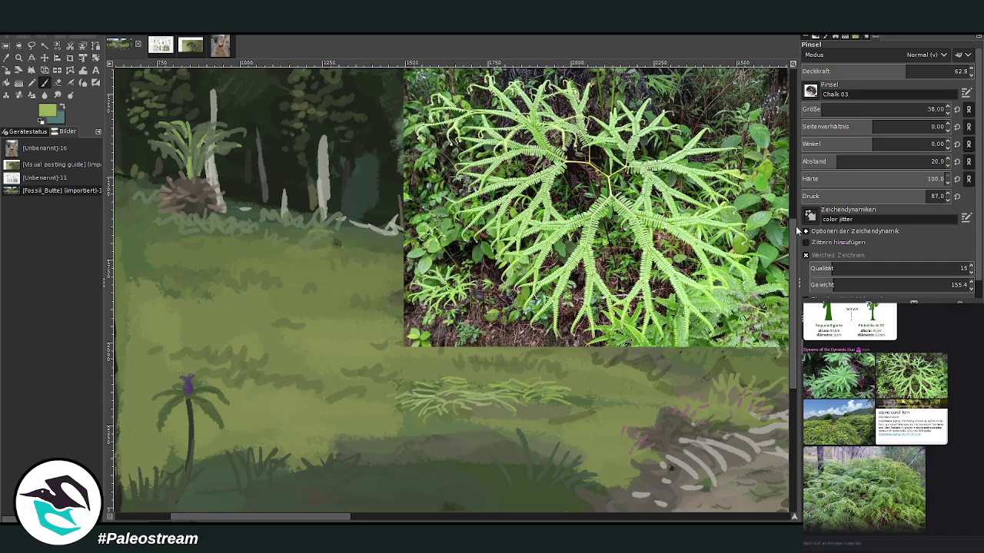
click(928, 71)
drag(835, 109, 807, 119)
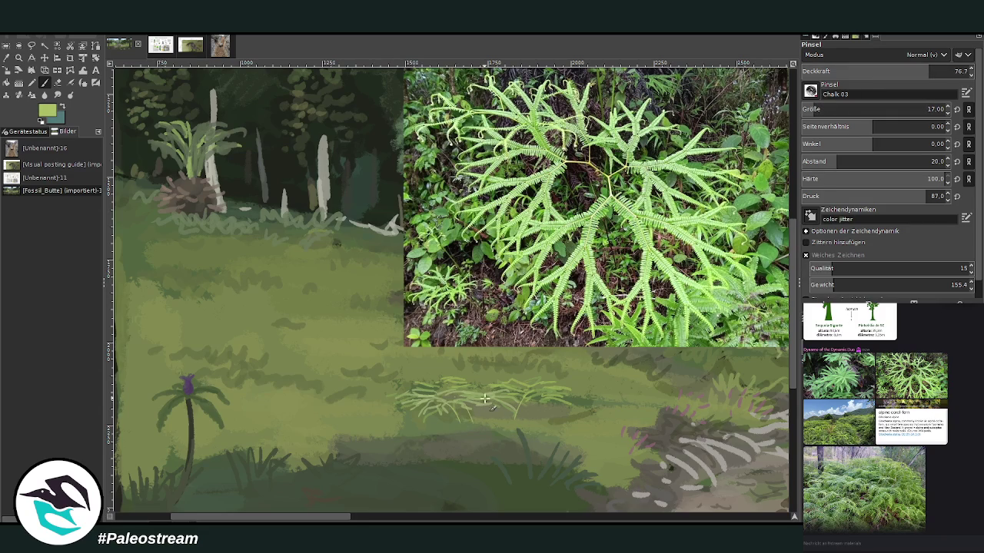
click(897, 70)
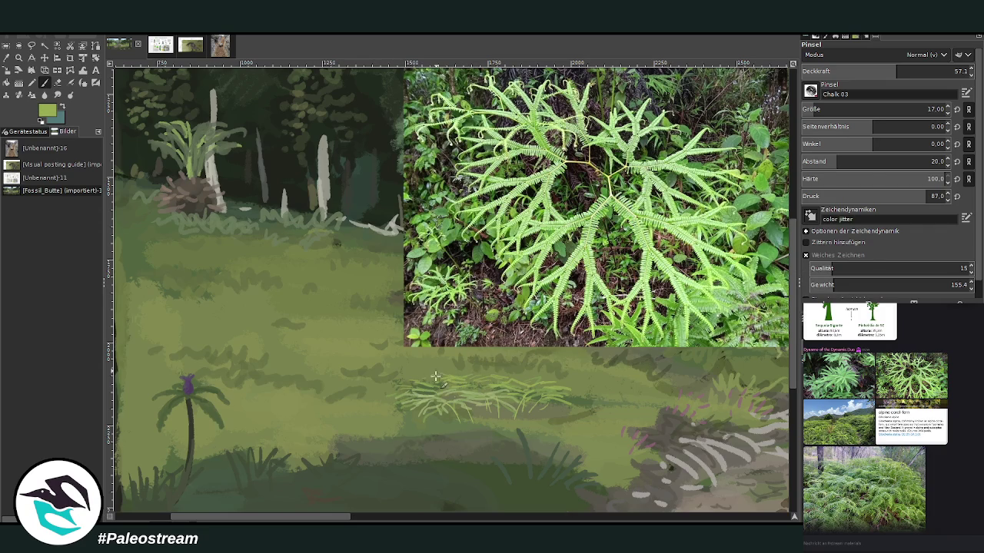
Choose a different green, check a fern forest reference photo, and zoom in on the fern patch.
ctrl+click(675, 264)
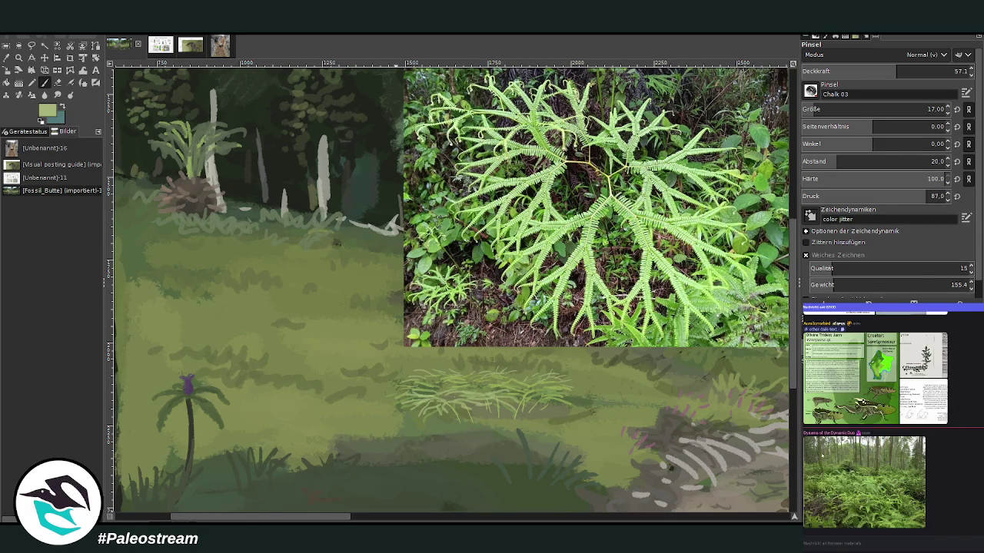
click(817, 460)
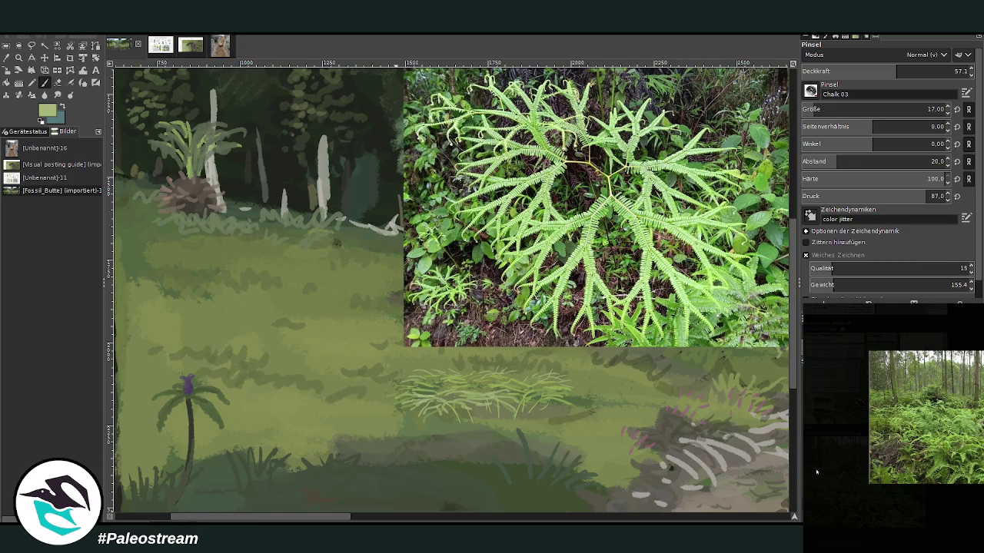
click(817, 471)
click(19, 58)
click(662, 509)
Sample a darker green from the painting and set the brush to opacity 65.6, size 26.
key(o)
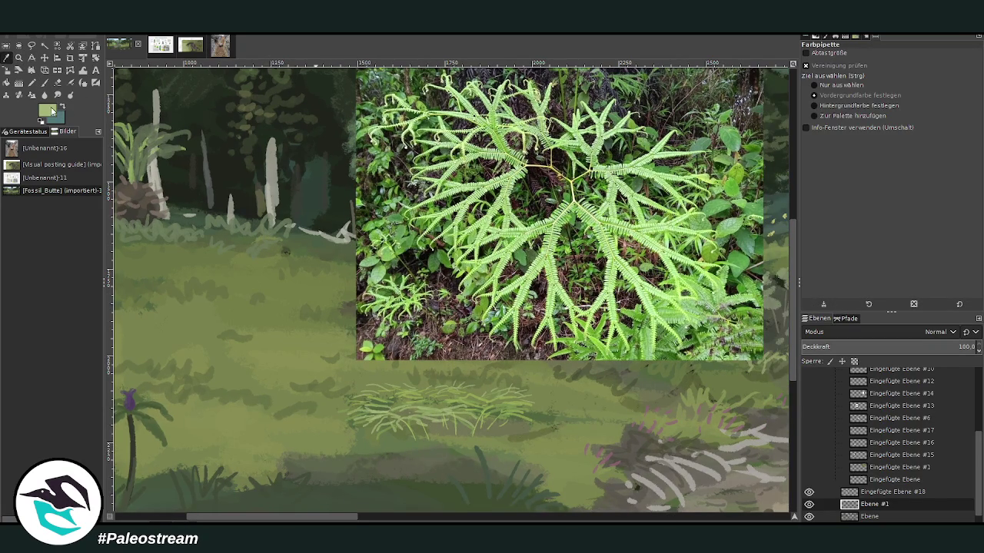
click(791, 284)
click(44, 82)
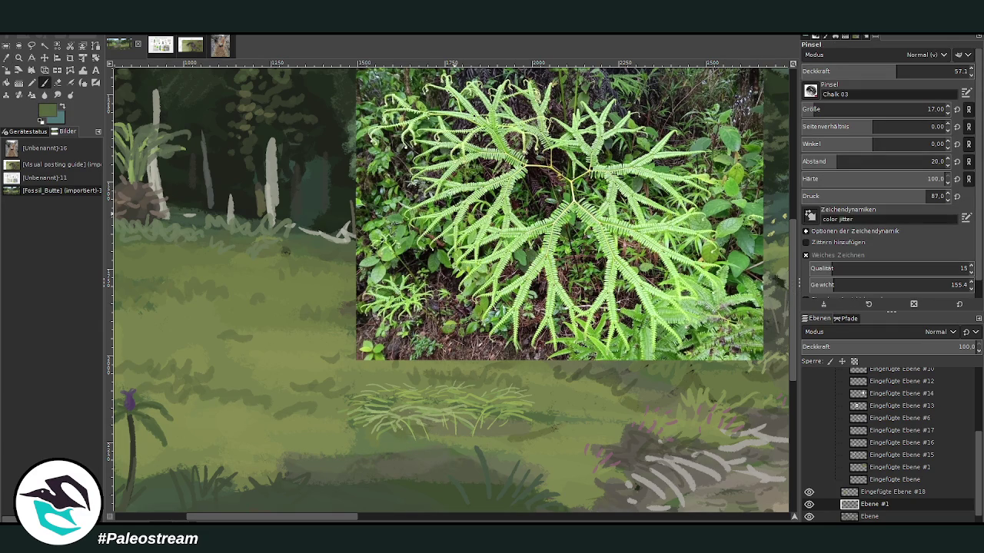
click(912, 69)
click(928, 109)
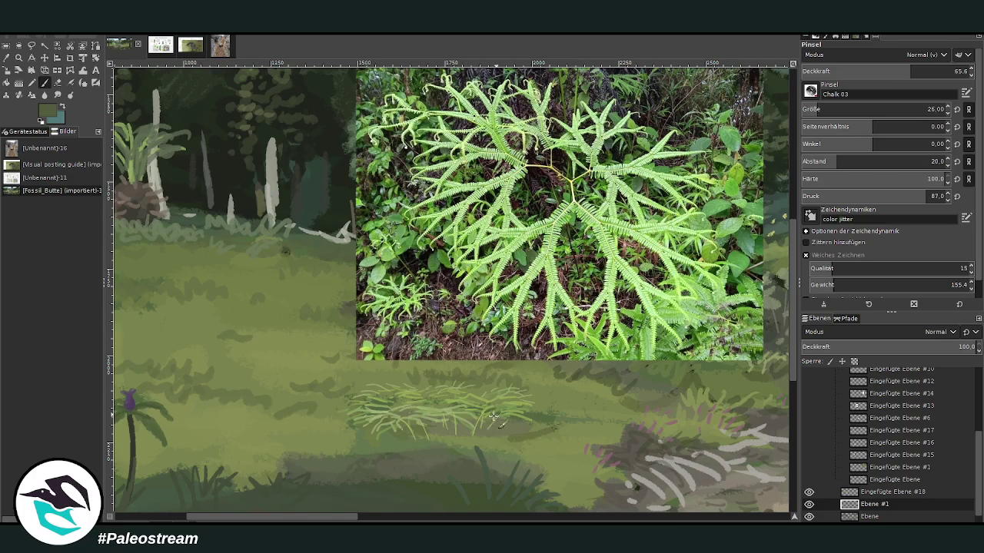
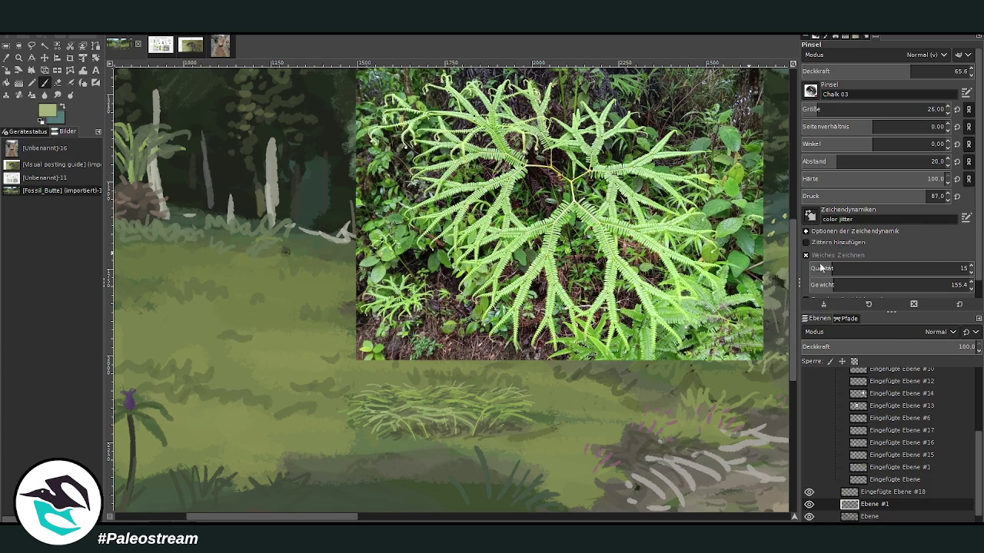
Set the chalk brush opacity to 74.2, then zoom in on the fern area.
drag(885, 74, 907, 59)
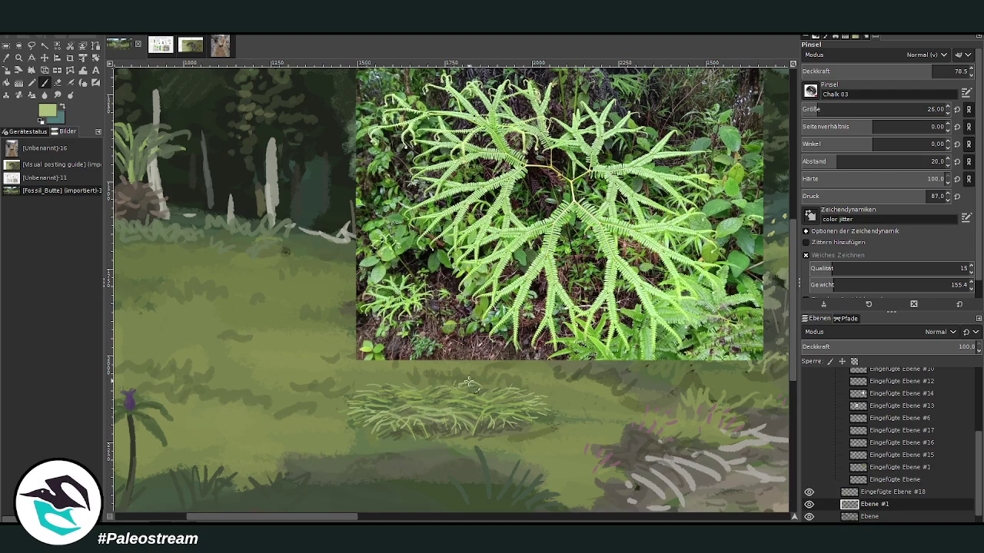
click(910, 71)
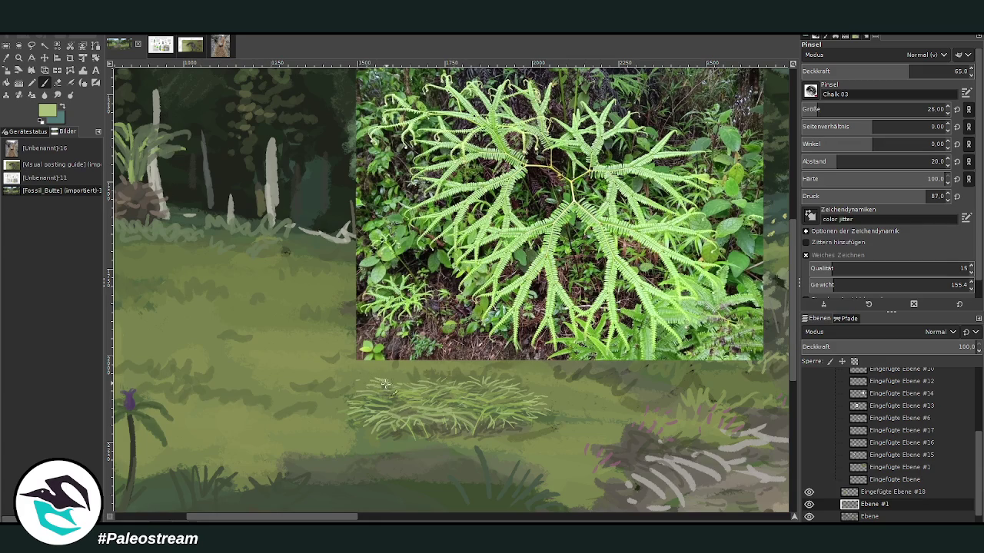
click(928, 72)
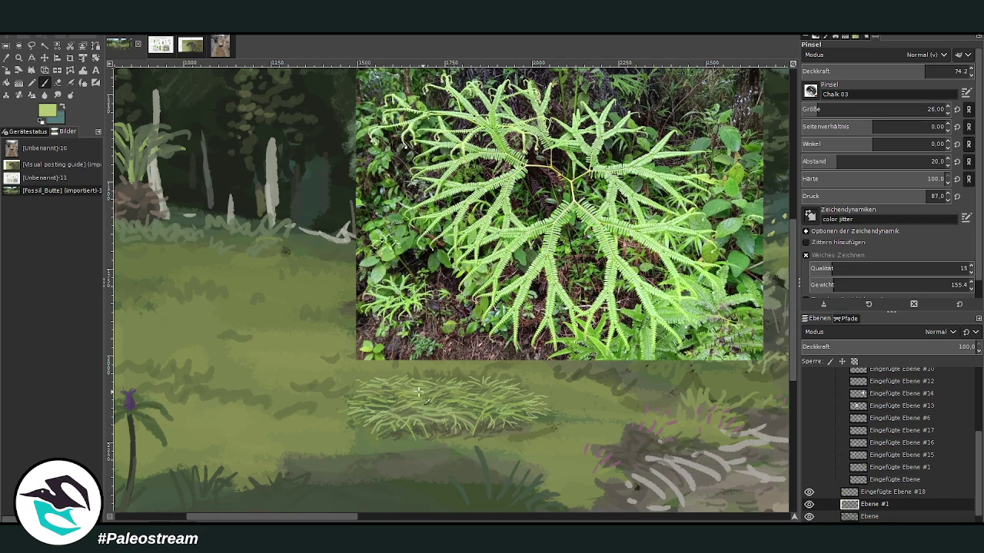
key(minus)
key(minus)
key(minus)
key(z)
drag(332, 186, 509, 392)
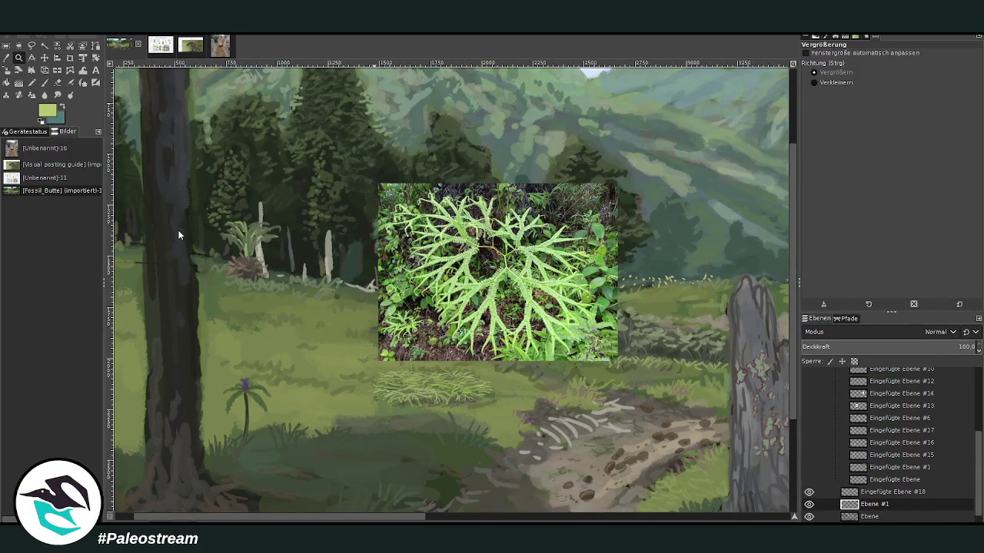
Duplicate the grass patch layer and move and scale the copy to the left.
key(shift+ctrl+n)
click(45, 58)
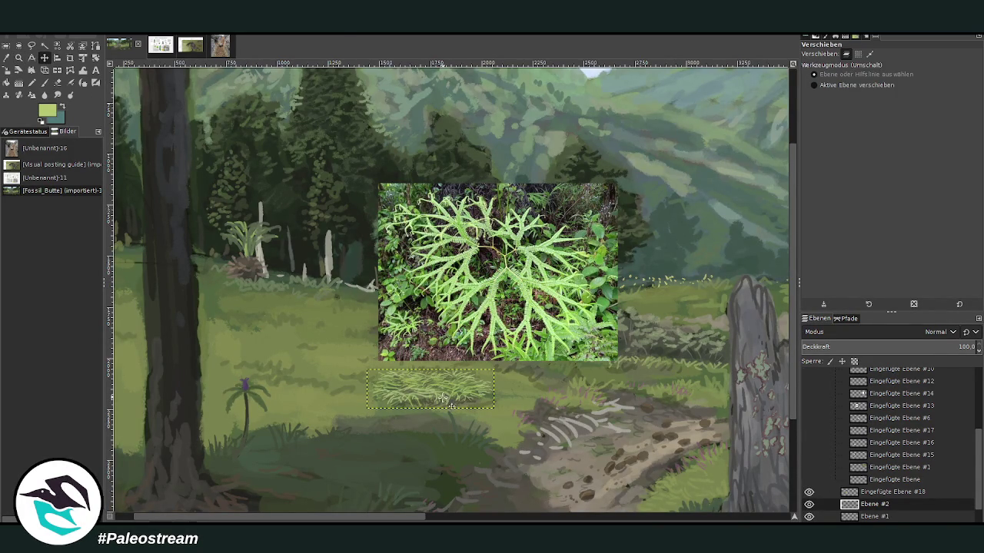
mouse_move(429, 388)
mouse_down()
mouse_move(321, 380)
mouse_move(550, 375)
mouse_up()
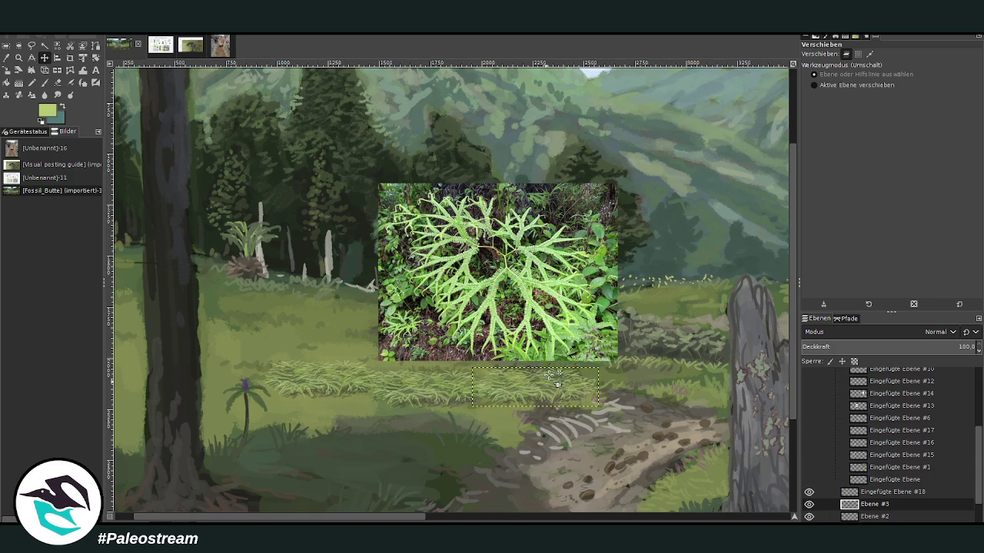
click(7, 70)
click(543, 399)
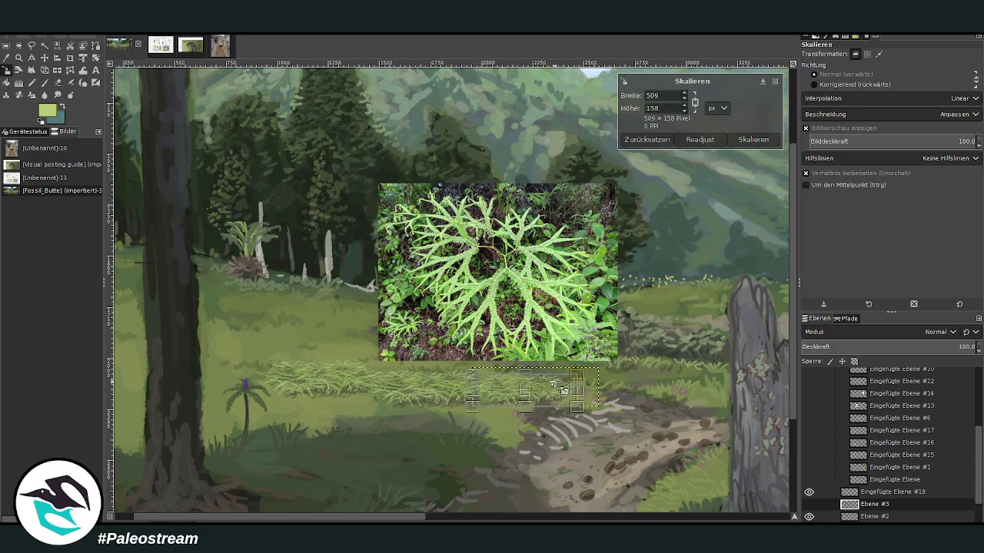
drag(527, 393, 509, 382)
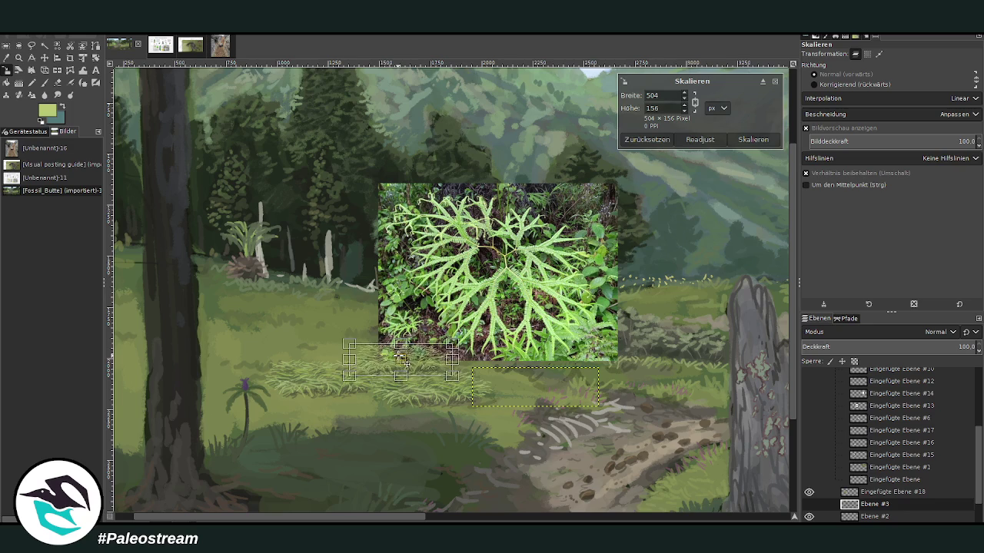
click(745, 141)
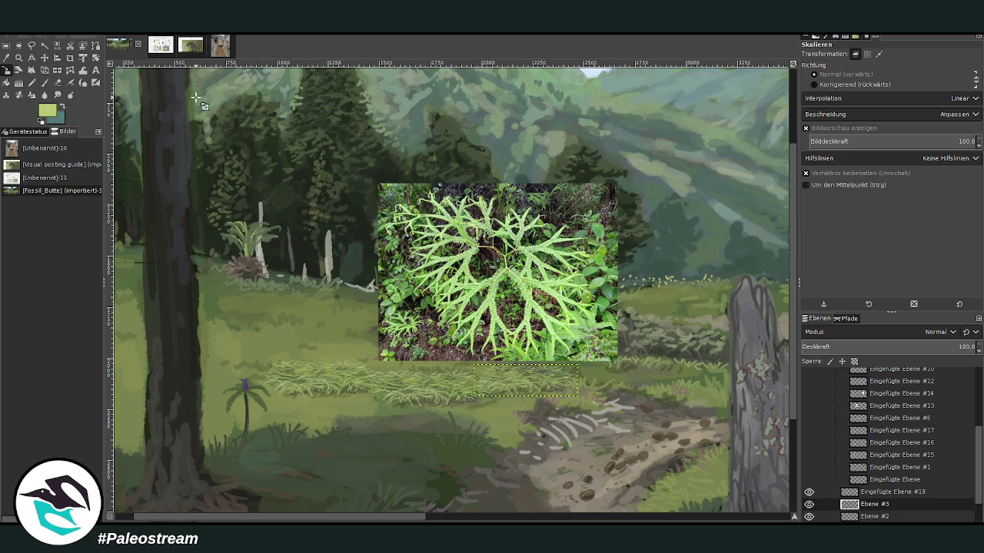
Zoom in around the grass and merge the grass copies down into one layer.
click(18, 58)
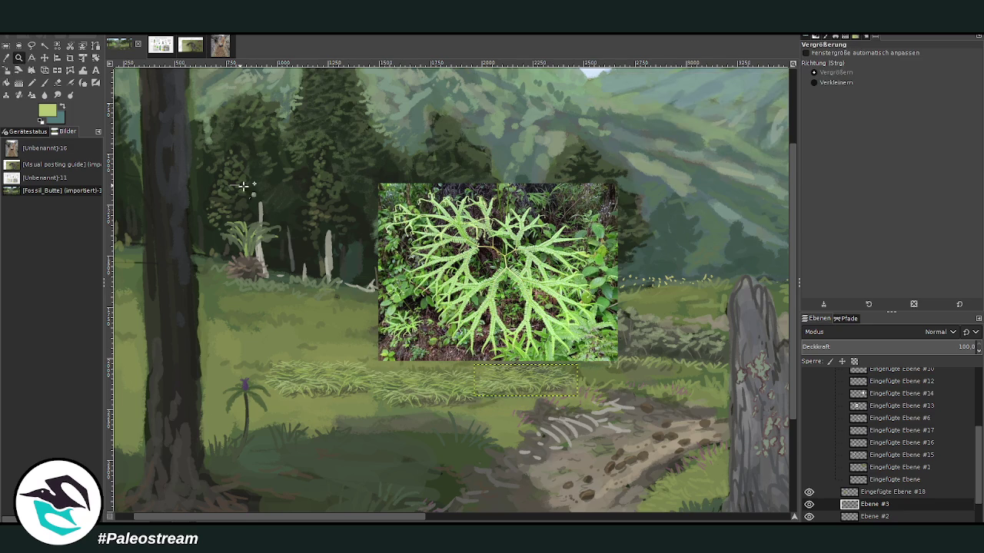
click(334, 385)
drag(339, 516, 364, 517)
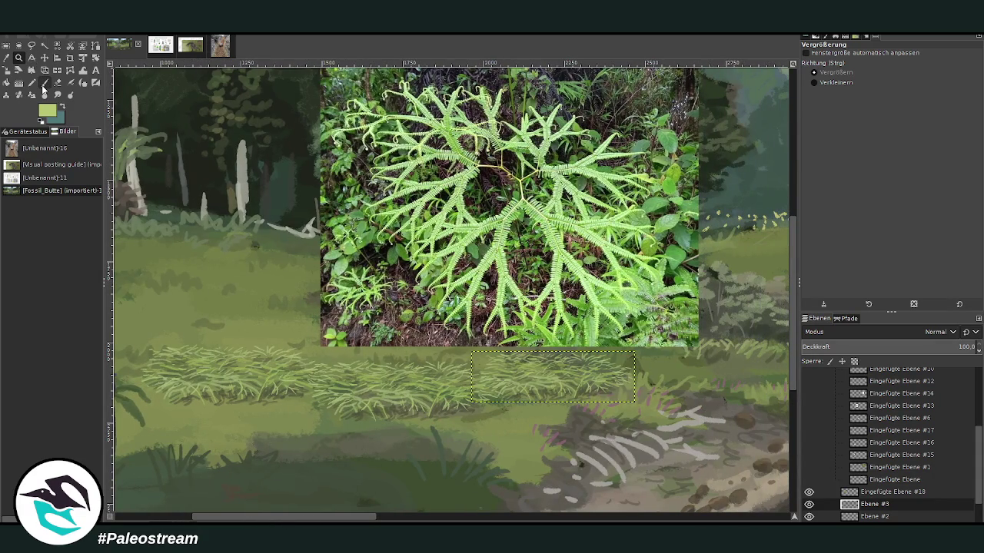
scroll(925, 494, down, 1)
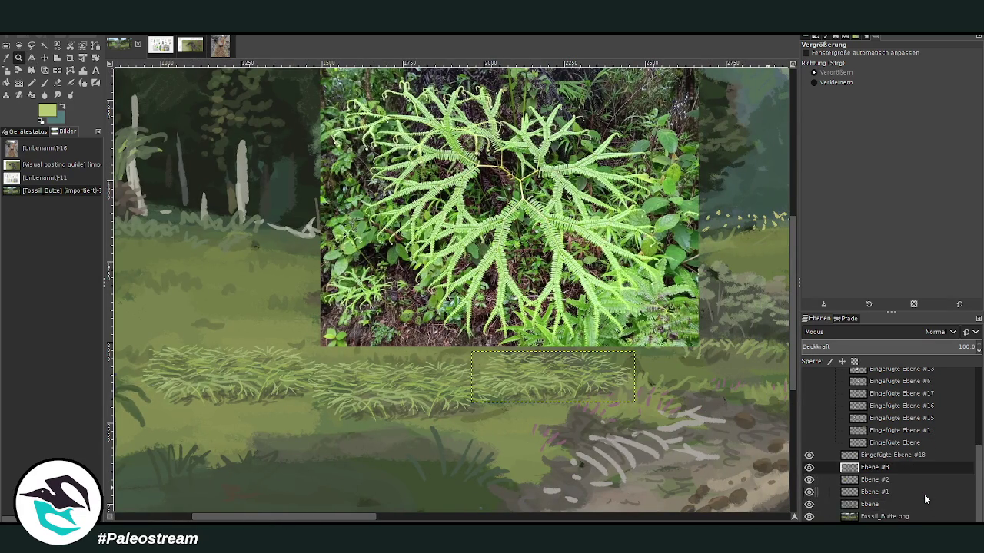
key(ctrl+e)
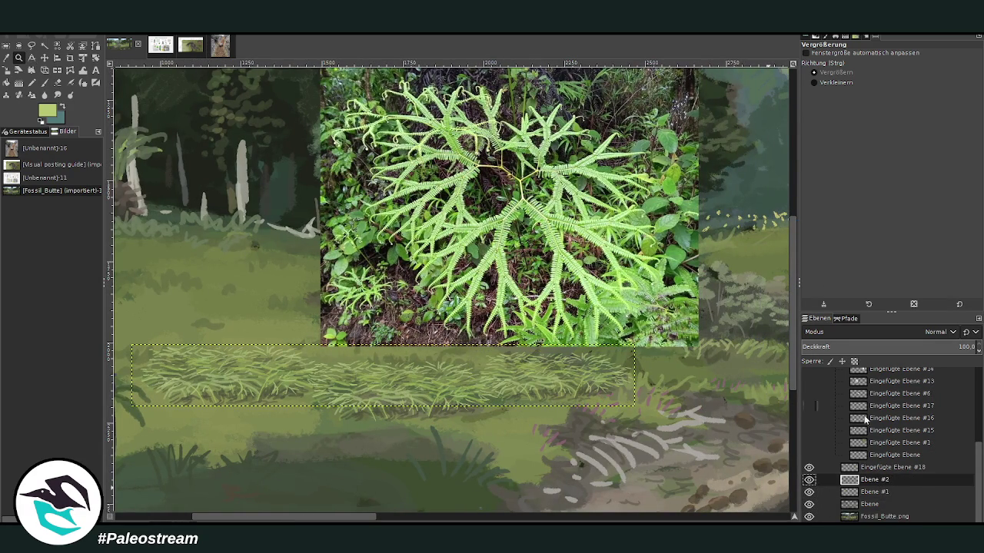
key(ctrl+e)
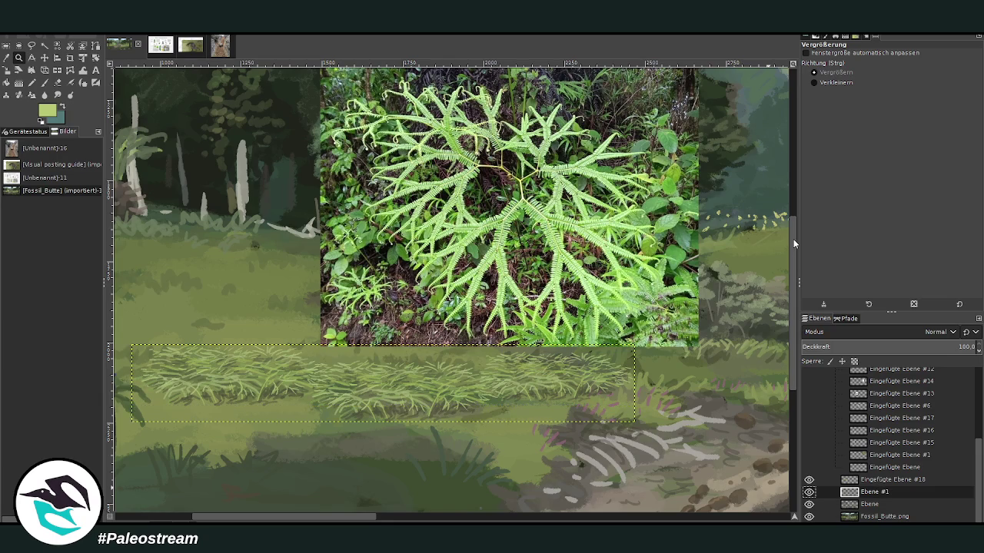
Hide the fern reference photo and make the merged grass strip layer active.
click(808, 480)
drag(875, 477, 875, 436)
click(868, 494)
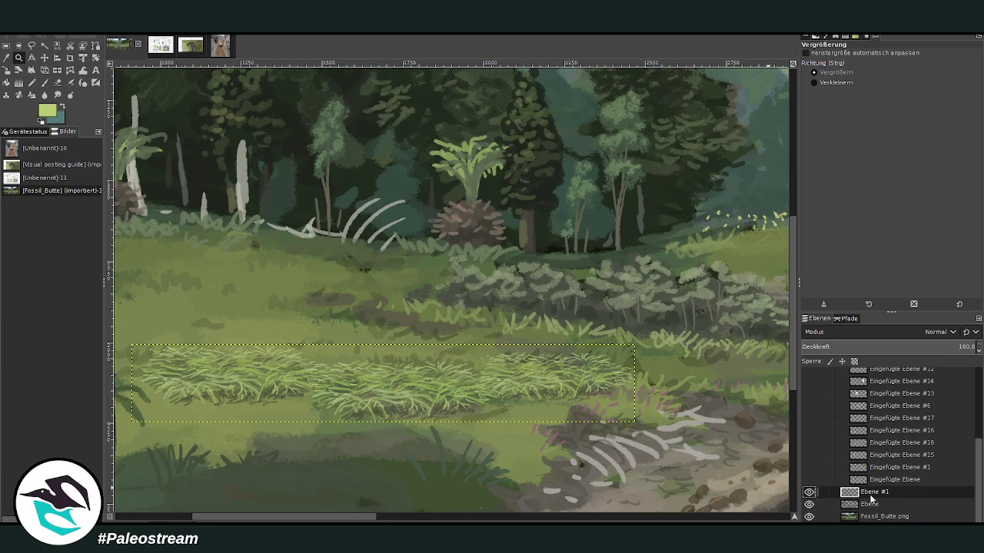
Zoom in on the grass strip and make the chalk brush smaller and fainter.
click(231, 196)
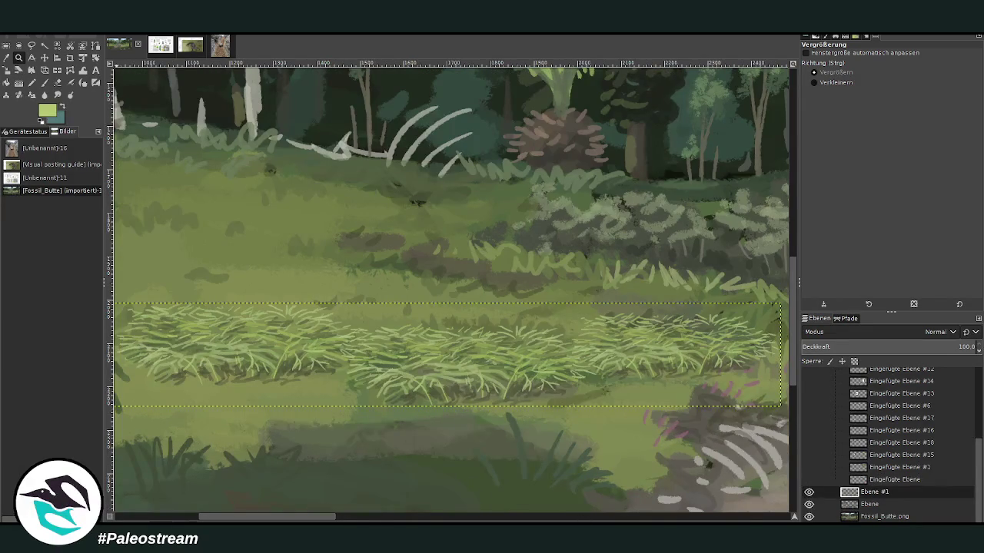
click(44, 82)
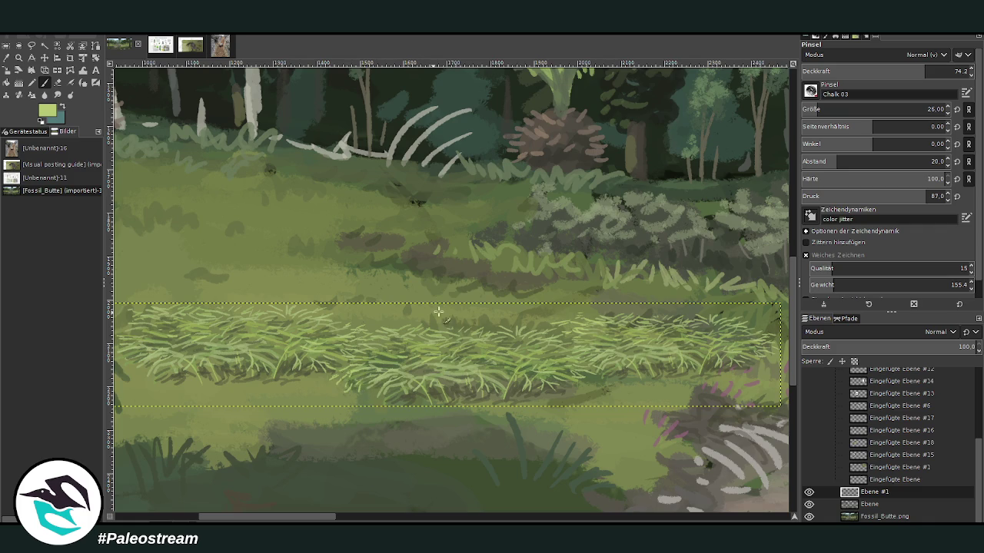
click(836, 111)
click(889, 72)
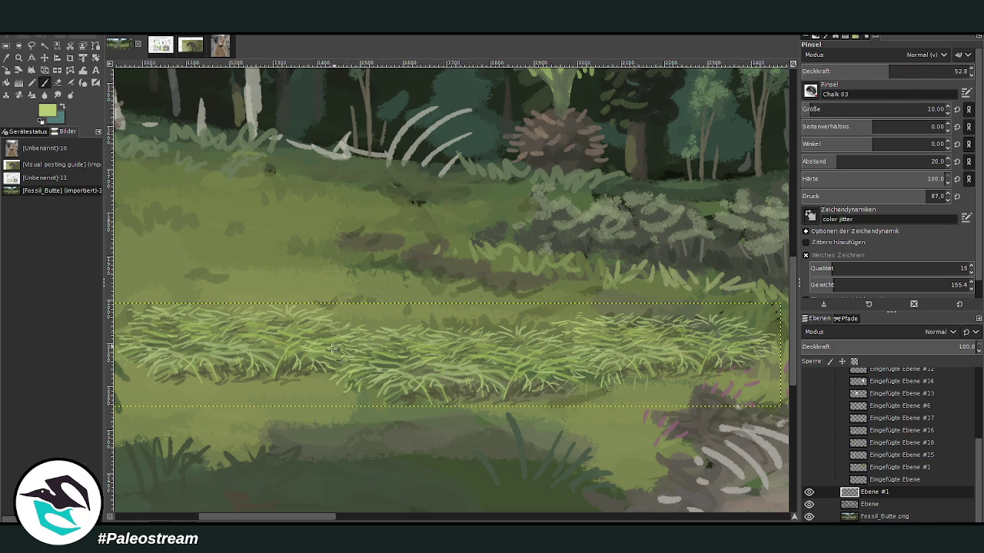
Sample green from the grass, set the brush to size 25 with higher opacity, and choose darker olive green.
key(o)
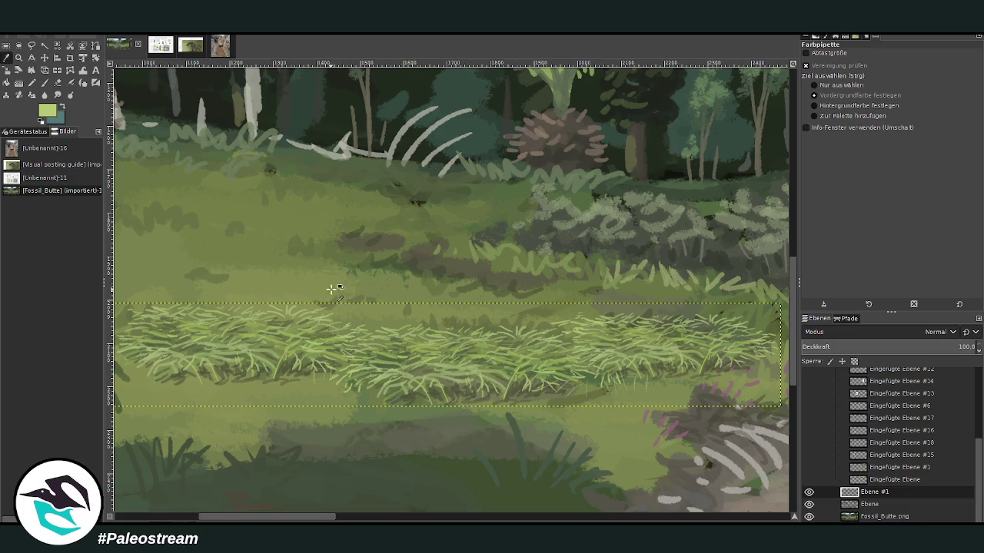
click(249, 352)
click(46, 84)
click(815, 109)
click(899, 71)
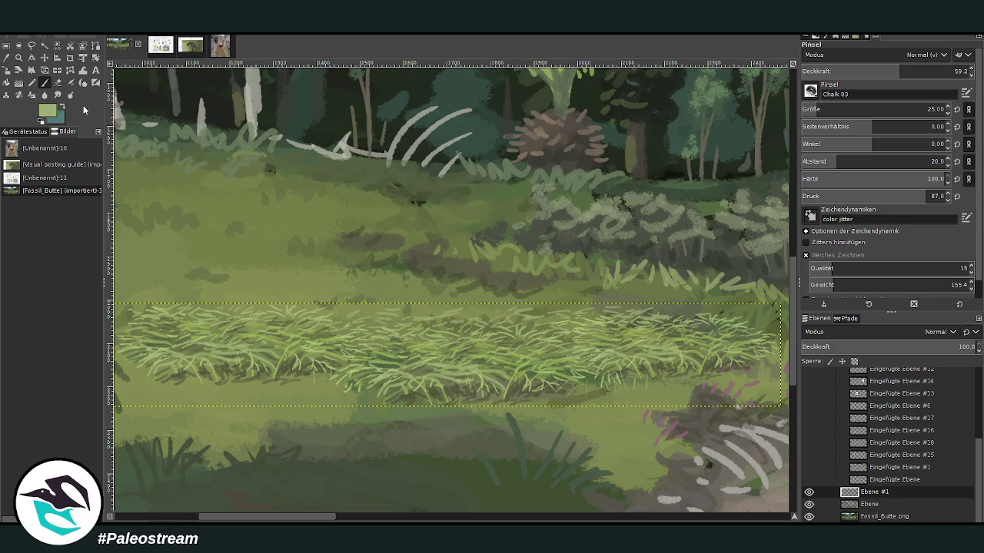
ctrl+click(787, 276)
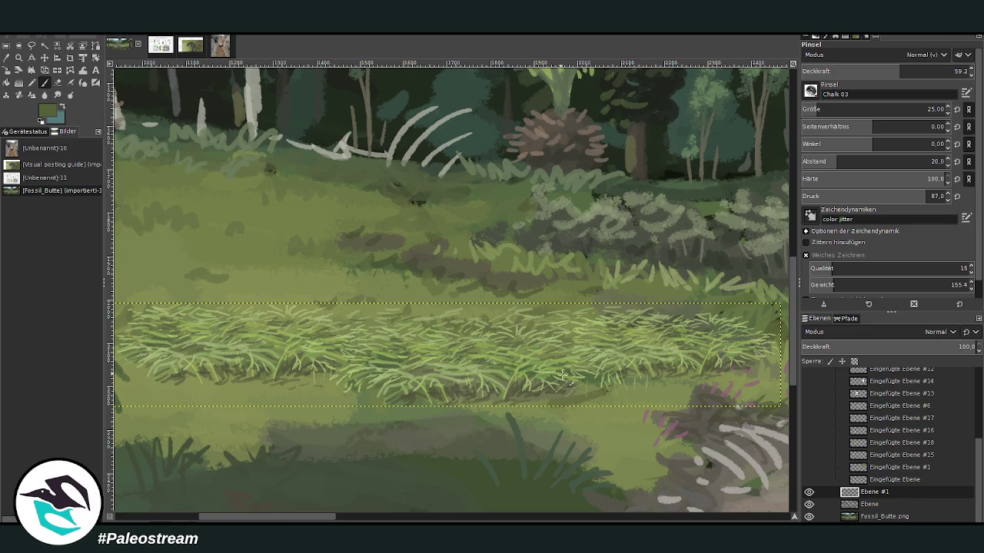
Paint a dark shading stroke into the grass, then tilt the strip by about 2.72°.
drag(668, 390, 616, 392)
key(minus)
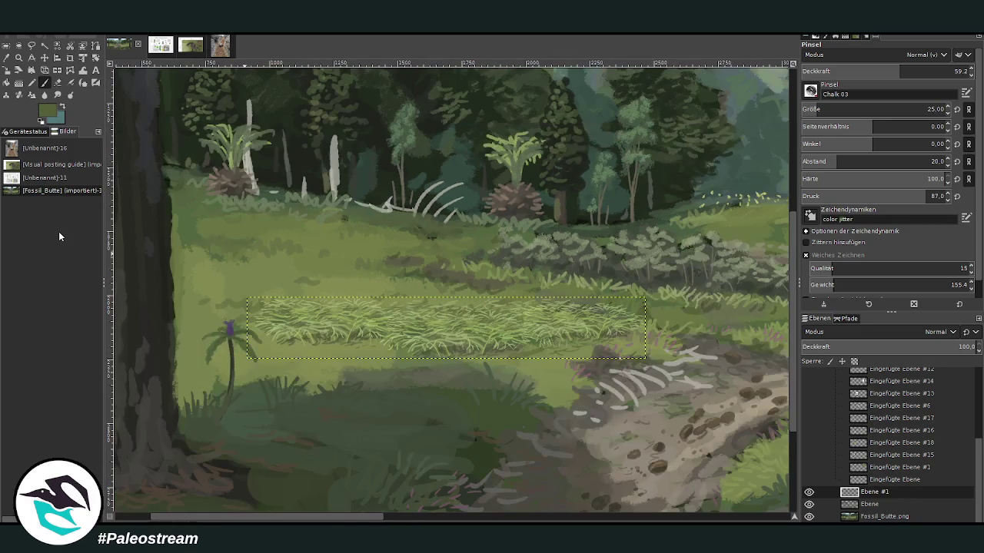
click(93, 63)
drag(285, 311, 281, 298)
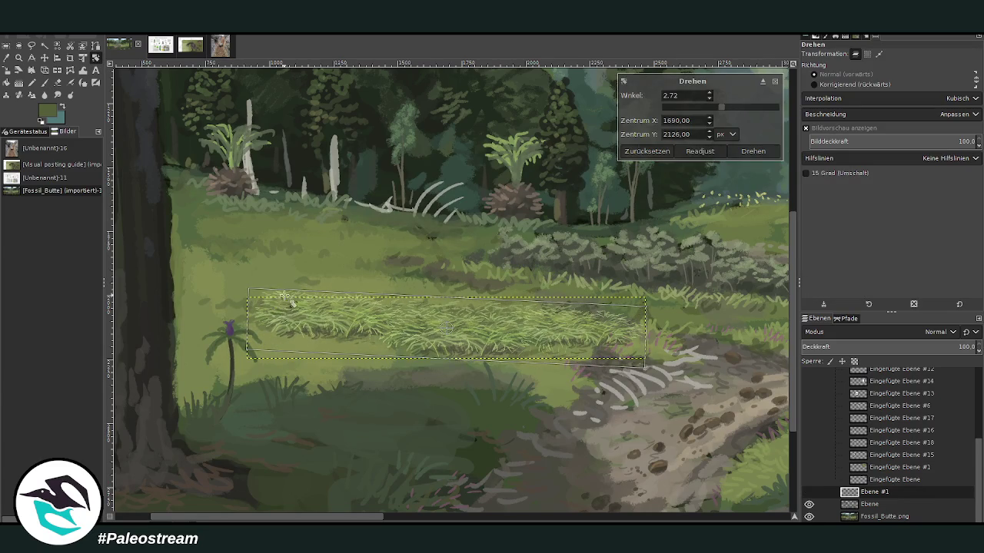
key(Return)
Float a copy of the grass strip into its own layer and move it up-left.
click(44, 58)
mouse_move(453, 329)
mouse_down()
mouse_move(366, 328)
mouse_move(456, 315)
mouse_up()
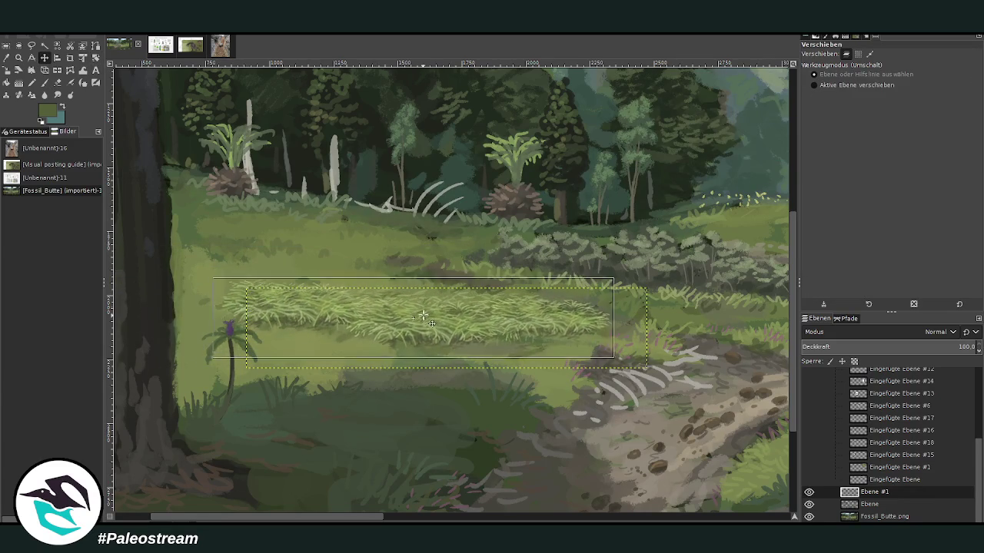
key(shift+ctrl+n)
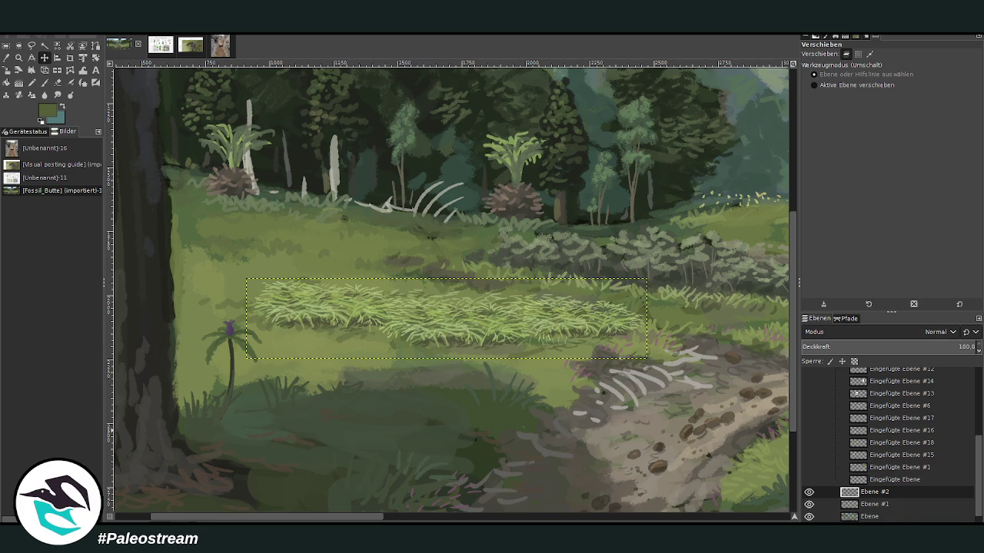
mouse_move(371, 315)
mouse_down()
mouse_move(243, 272)
mouse_move(244, 283)
mouse_up()
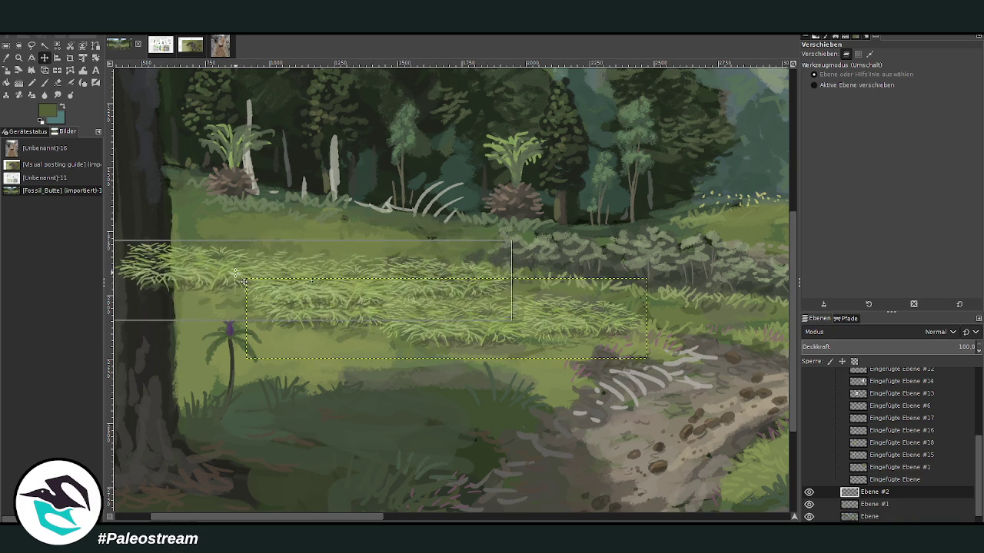
drag(343, 514, 285, 513)
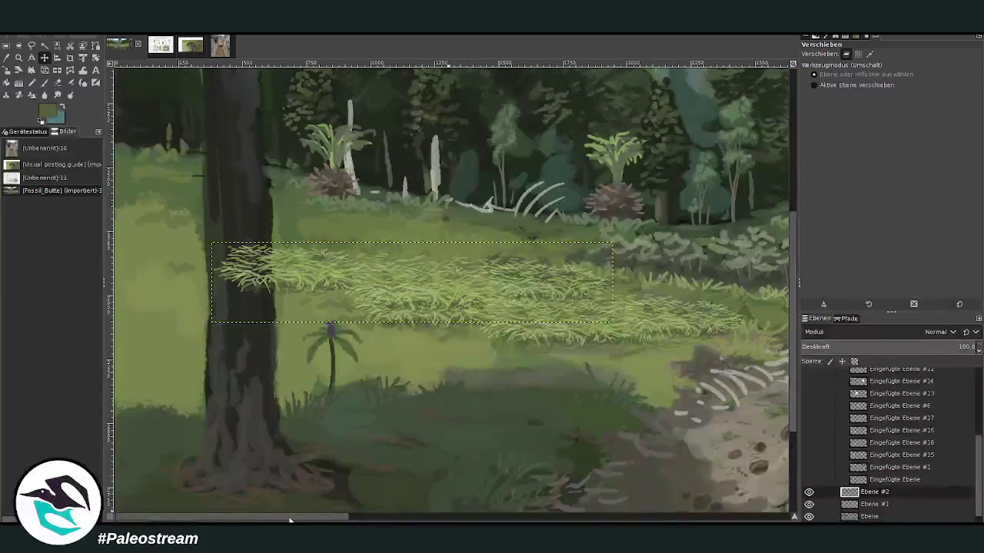
click(6, 70)
Apply the copy's scaling, then erase part of the grass strip with a 146 px eraser.
click(300, 277)
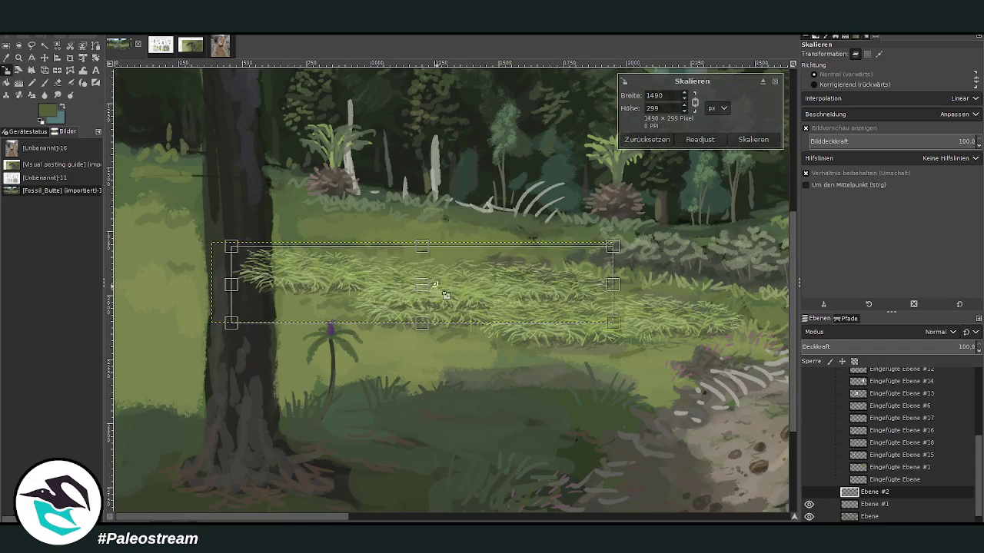
key(Return)
click(58, 83)
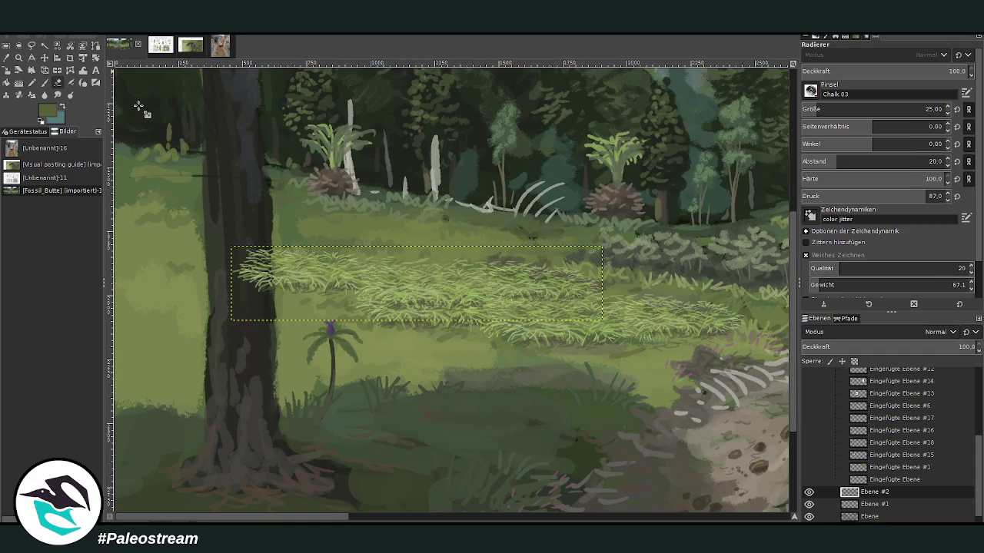
key(bracketright)
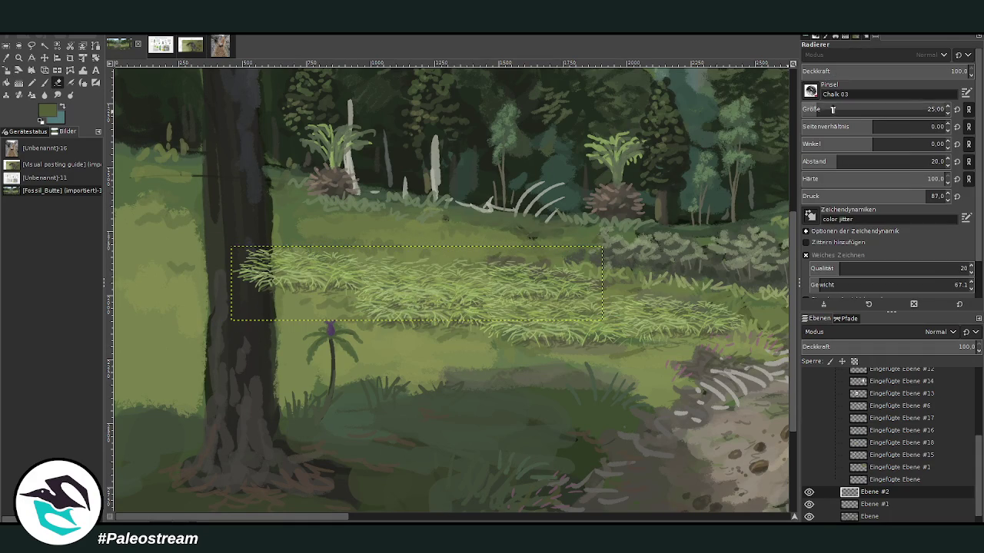
mouse_move(487, 313)
mouse_down()
mouse_move(490, 305)
mouse_move(563, 306)
mouse_up()
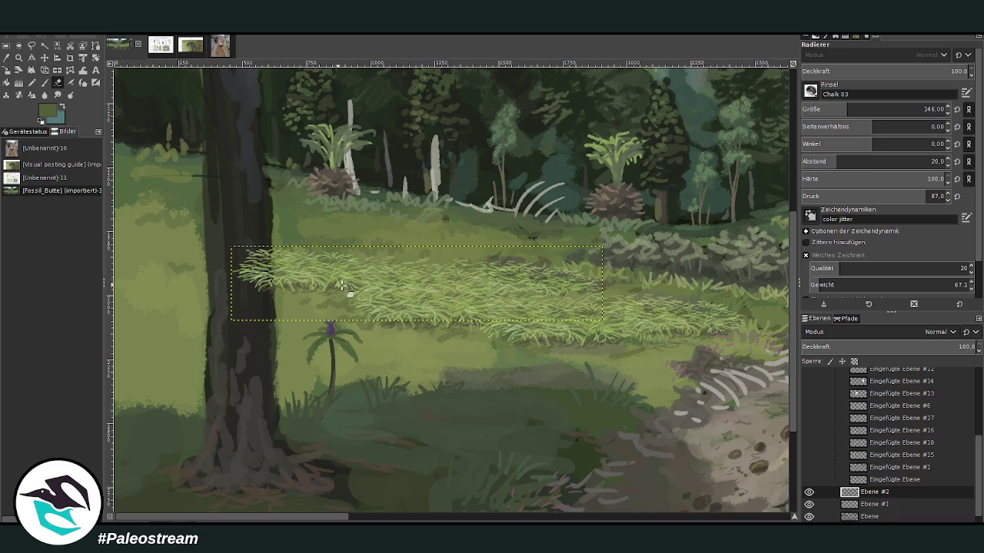
Tilt the grass strip slightly and shrink it to about 1227×309.
key(shift+r)
drag(252, 254, 253, 280)
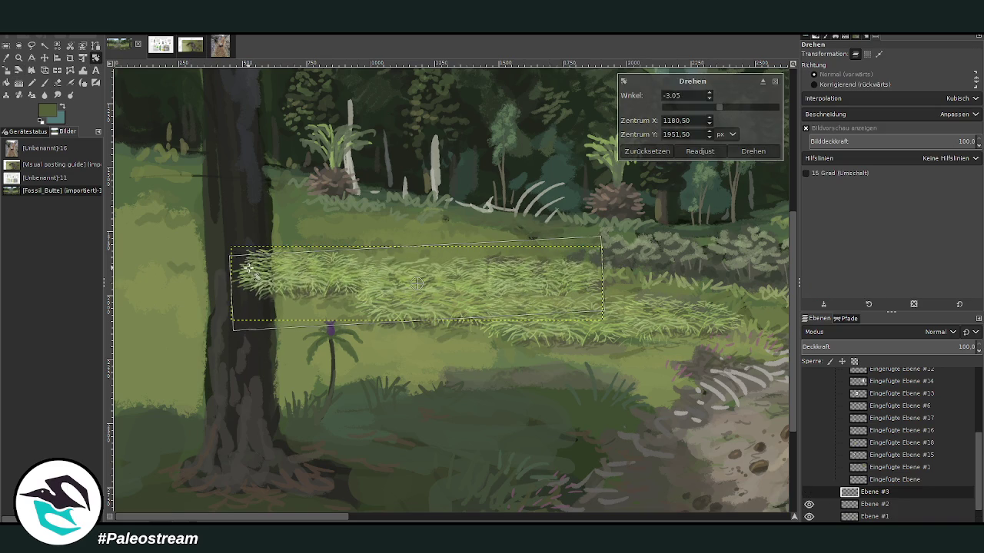
key(Return)
click(7, 71)
mouse_move(360, 290)
mouse_down()
mouse_move(390, 280)
mouse_move(367, 262)
mouse_up()
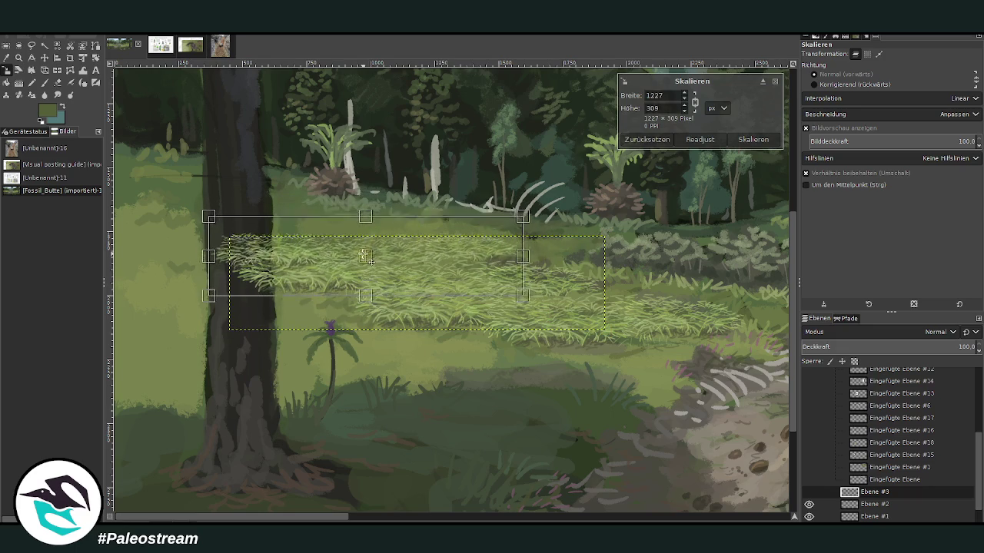
key(Return)
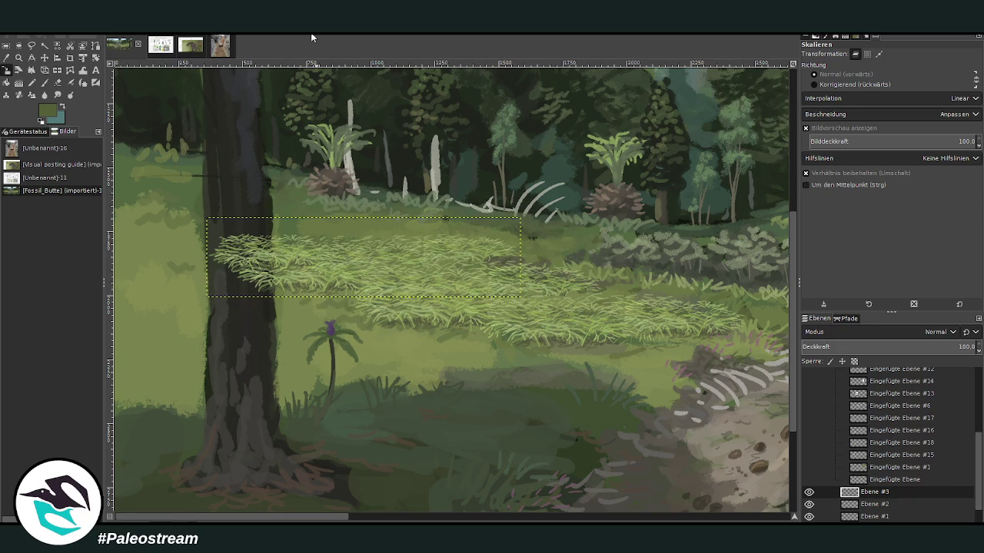
Duplicate the strip, shrink the copy to about 1099×278, and place Ebene #4 below Ebene #3.
key(shift+ctrl+n)
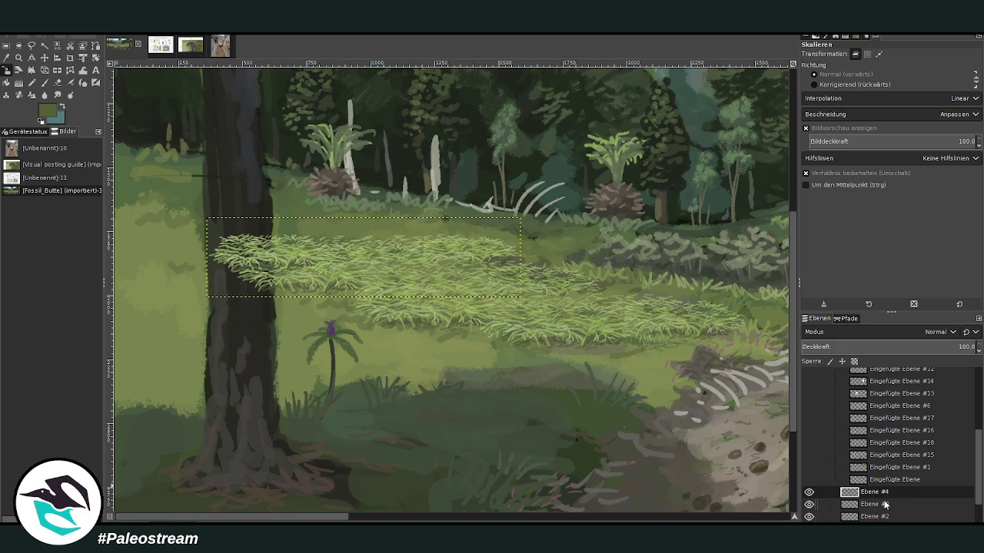
click(362, 264)
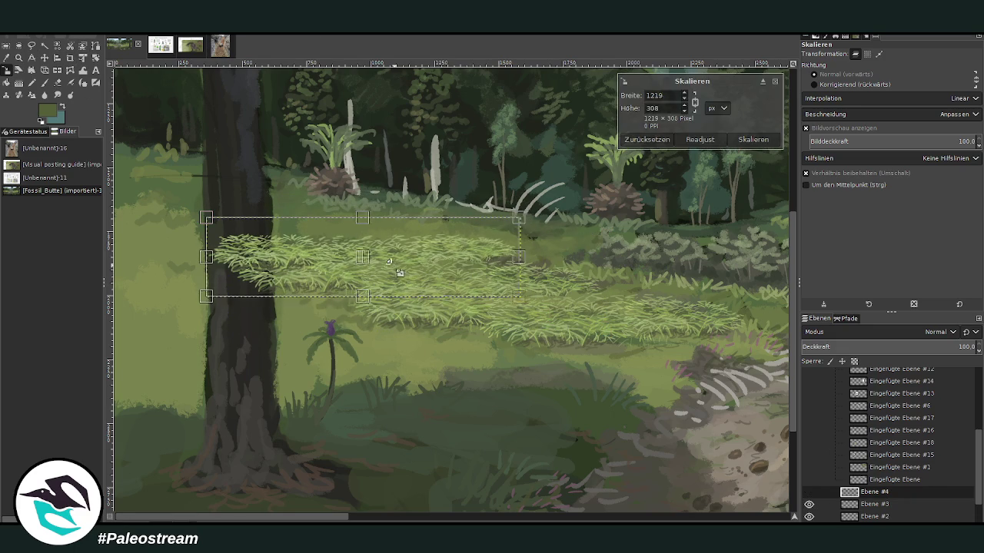
mouse_move(365, 263)
mouse_down()
mouse_move(365, 246)
mouse_move(457, 244)
mouse_up()
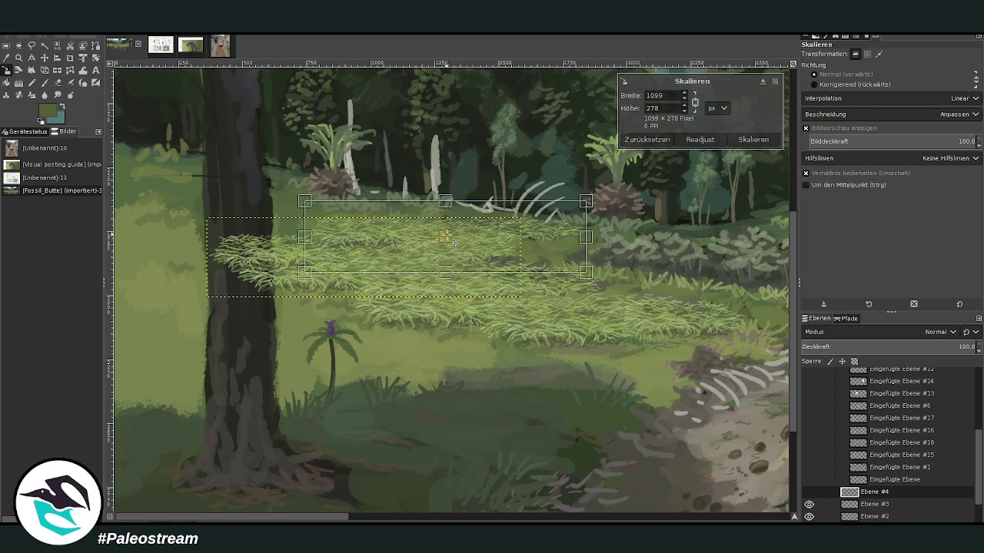
key(Return)
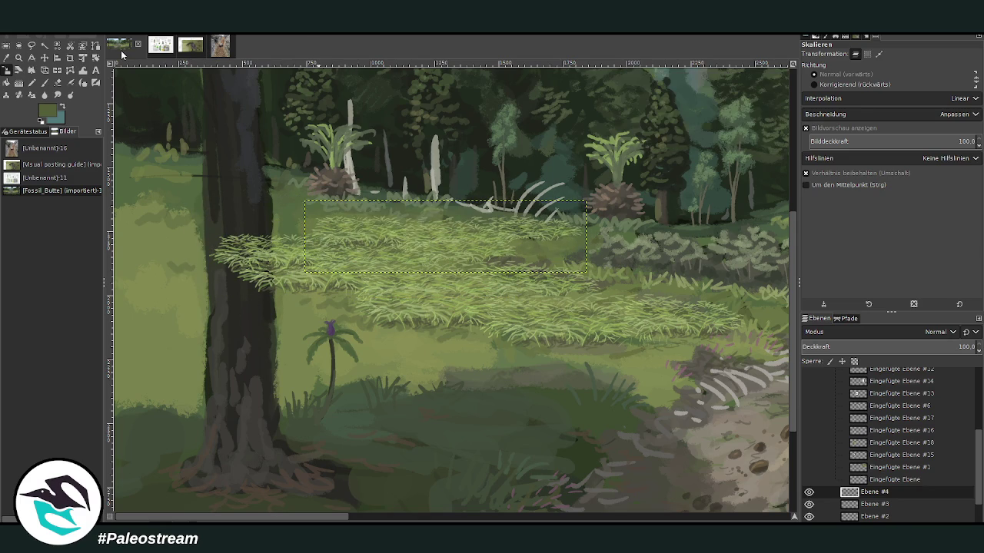
scroll(975, 472, down, 2)
drag(876, 466, 876, 485)
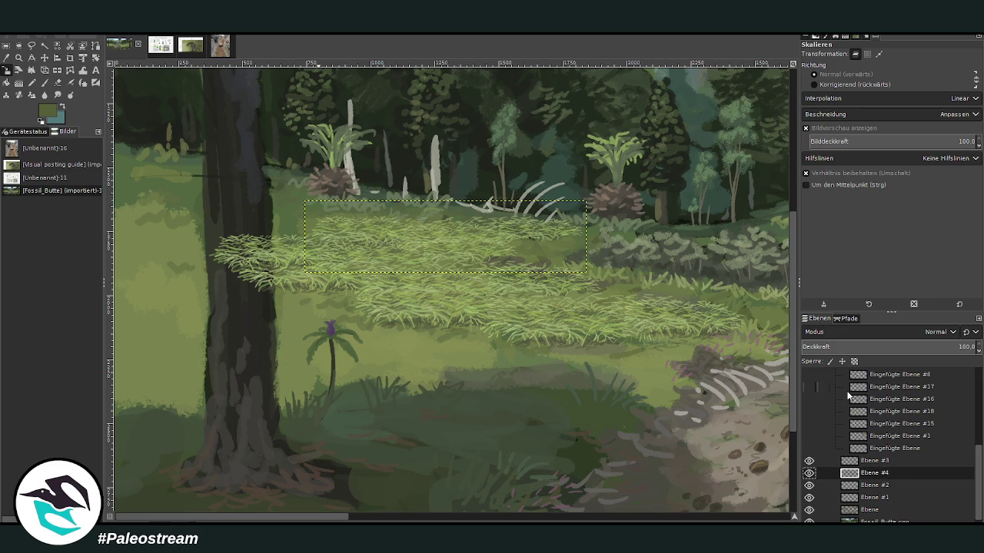
Duplicate the Ebene #1 grass strip, move the copy left over the trunk, and duplicate it again.
click(83, 70)
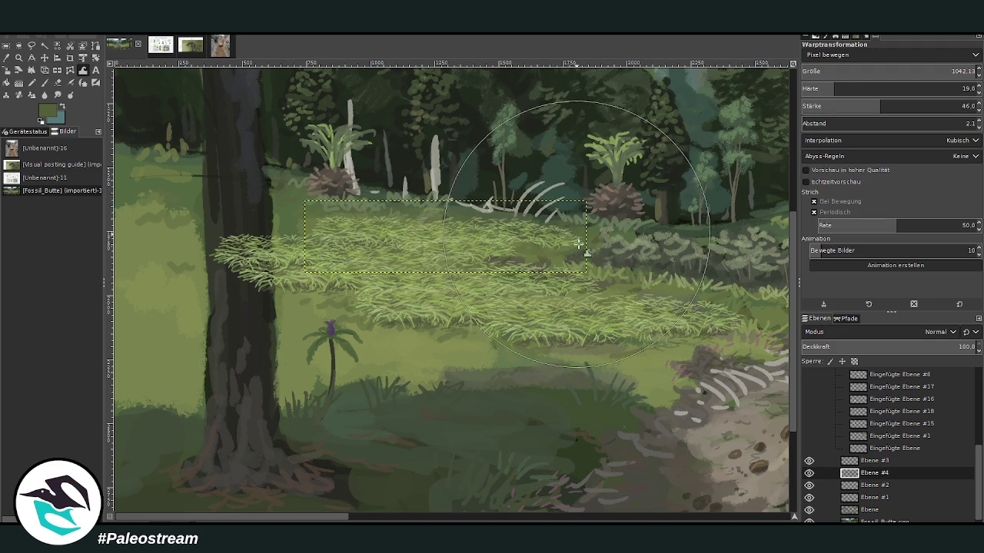
key(Page_Down)
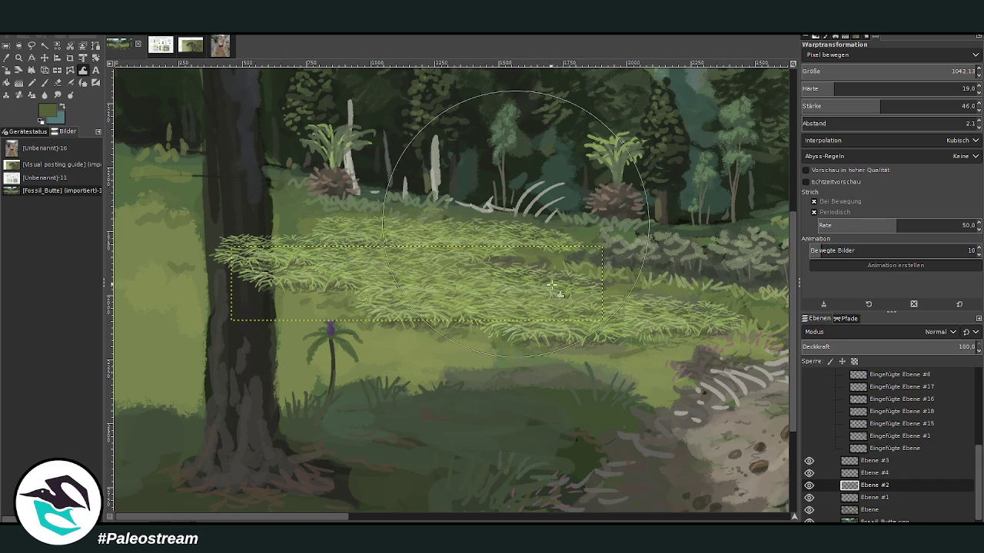
click(872, 497)
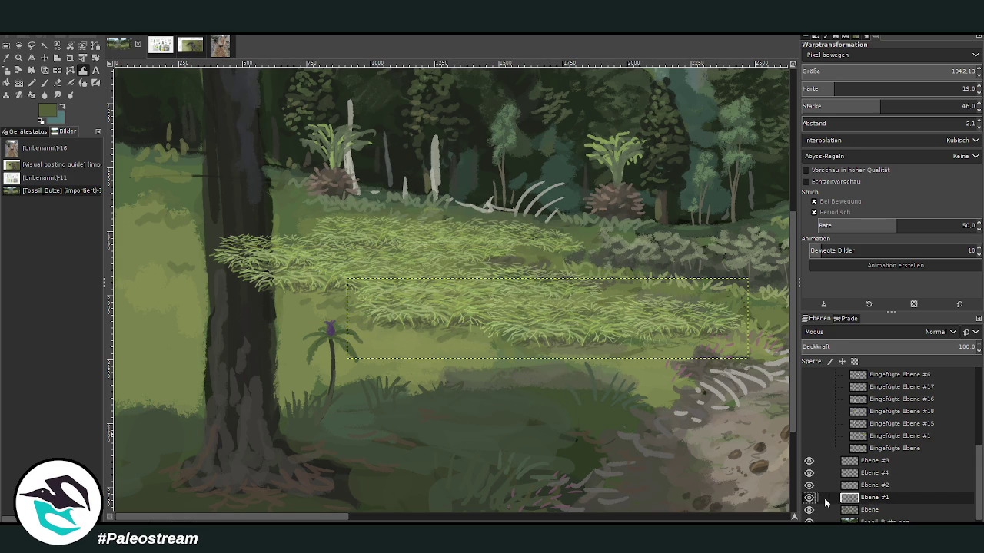
key(shift+ctrl+n)
key(m)
drag(538, 326, 238, 297)
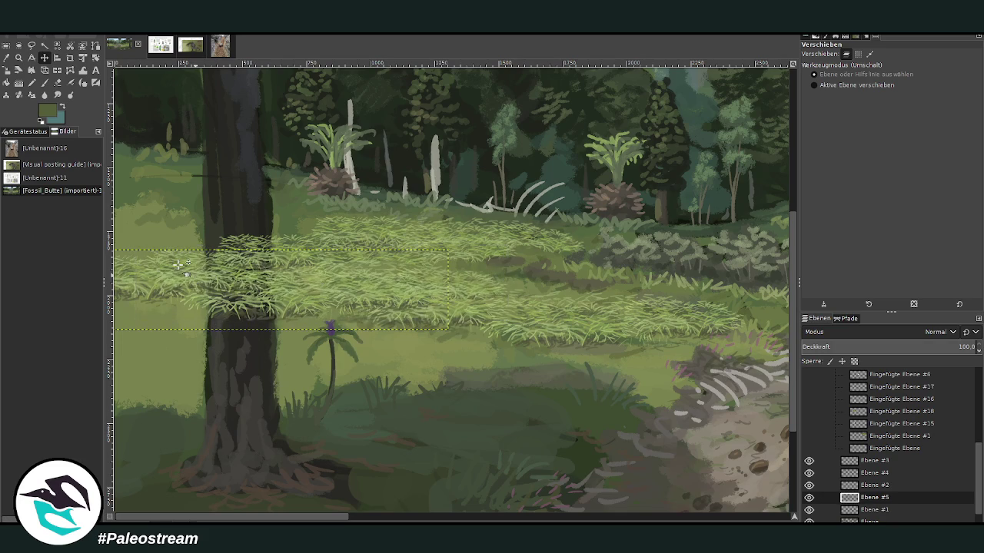
mouse_move(175, 285)
mouse_down()
mouse_move(111, 292)
mouse_move(113, 277)
mouse_up()
key(shift+ctrl+n)
click(7, 70)
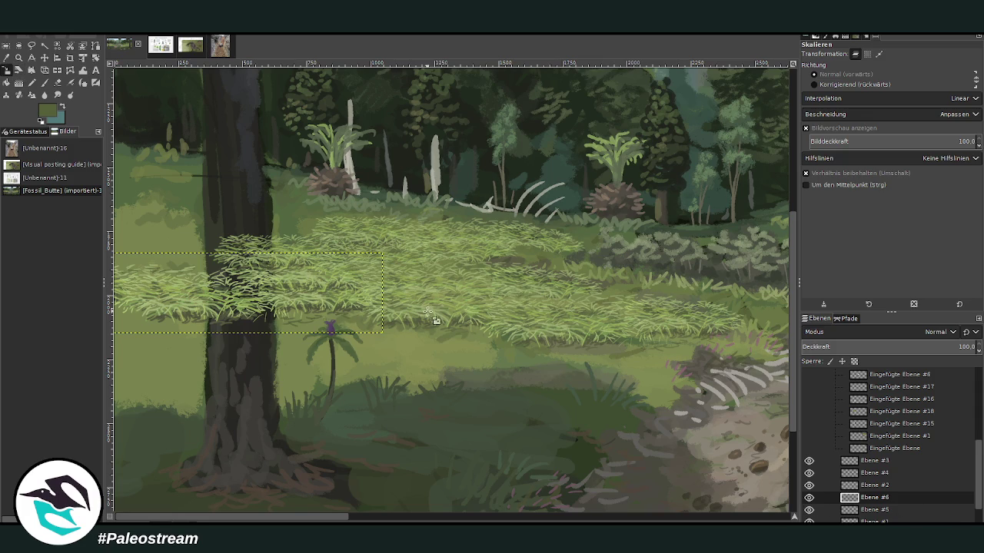
Shrink the new grass copy to about 1394×280.
drag(794, 519, 772, 496)
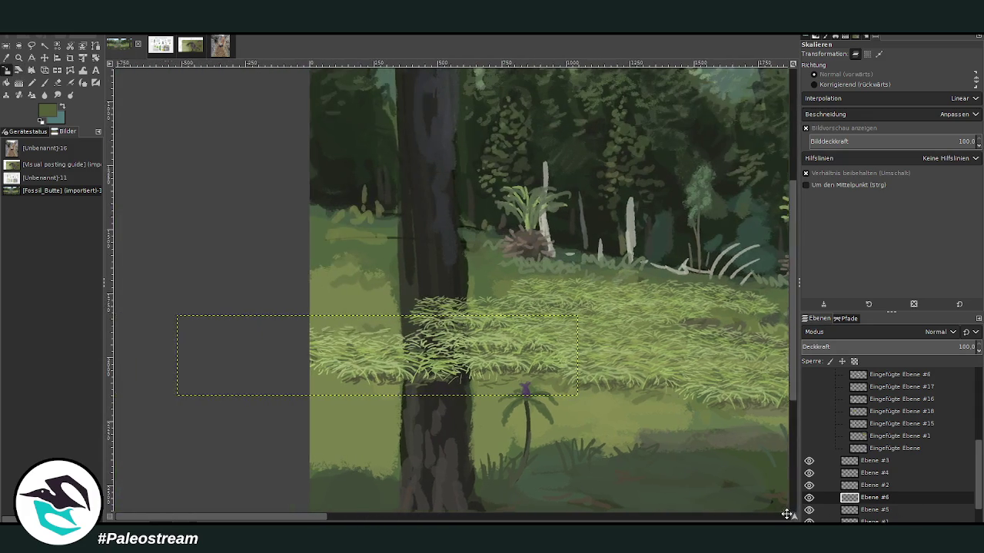
click(327, 363)
mouse_move(327, 364)
mouse_down()
mouse_move(410, 369)
mouse_move(417, 383)
mouse_up()
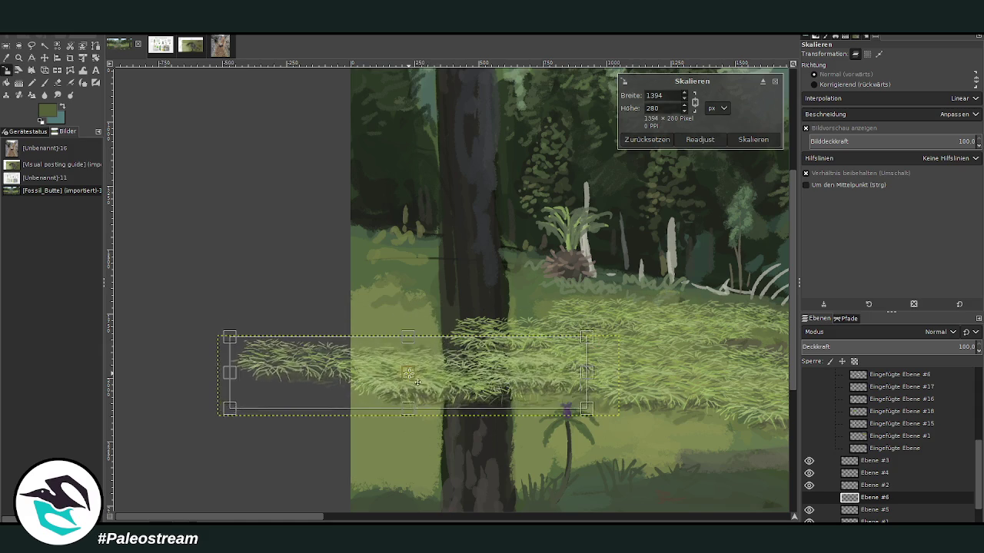
key(Return)
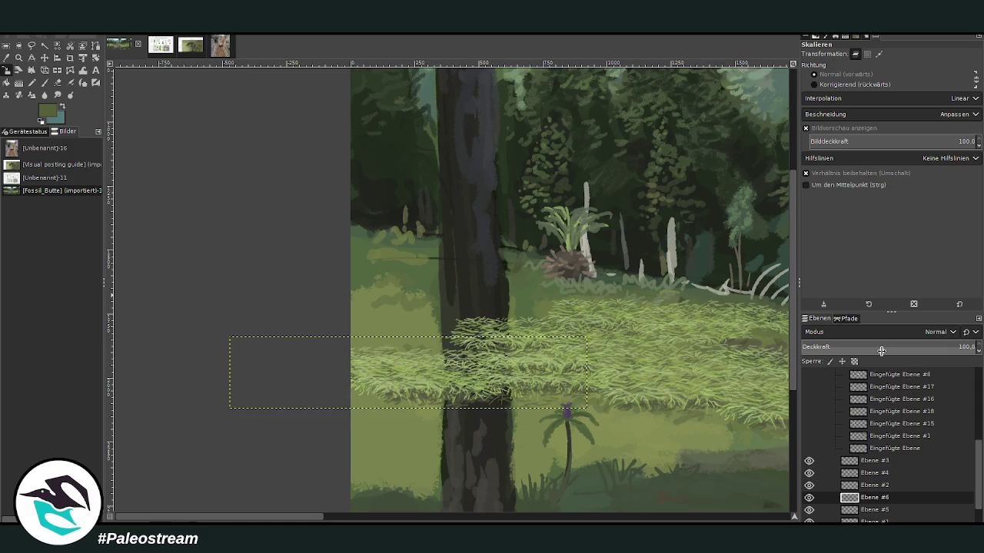
Move Ebene #6 above Ebene #3, then shrink the newest copy and move it up.
scroll(979, 488, down, 2)
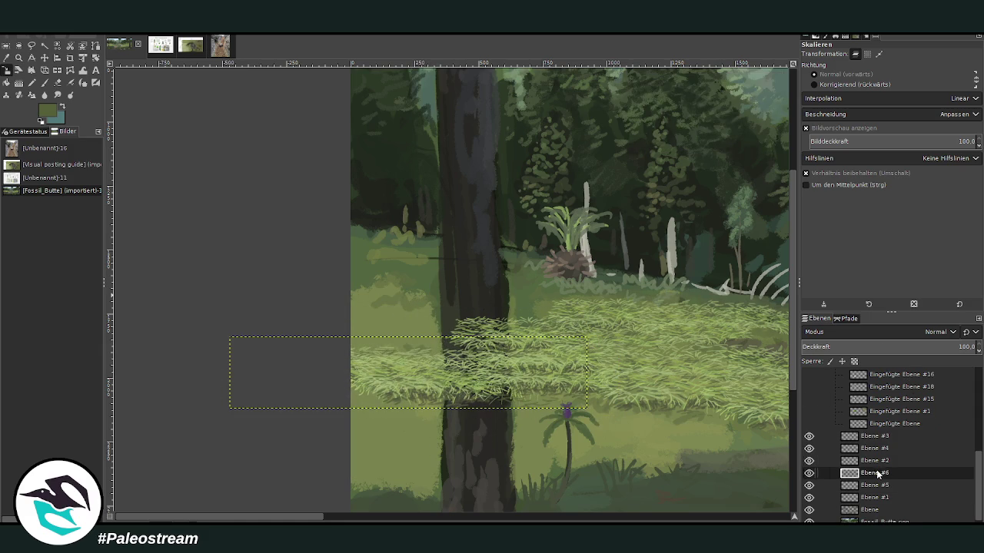
drag(878, 474, 884, 432)
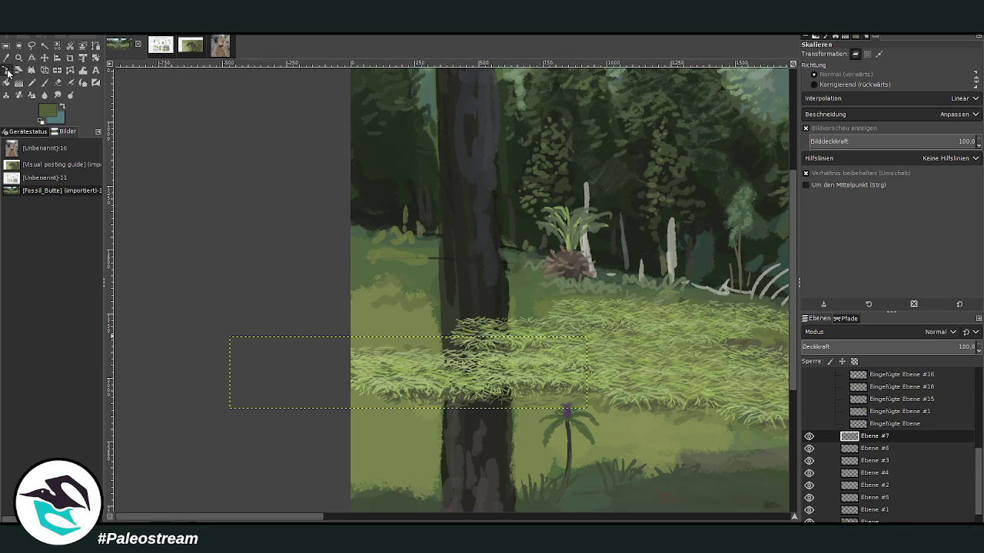
click(342, 379)
mouse_move(419, 374)
mouse_down()
mouse_move(432, 326)
mouse_move(400, 311)
mouse_up()
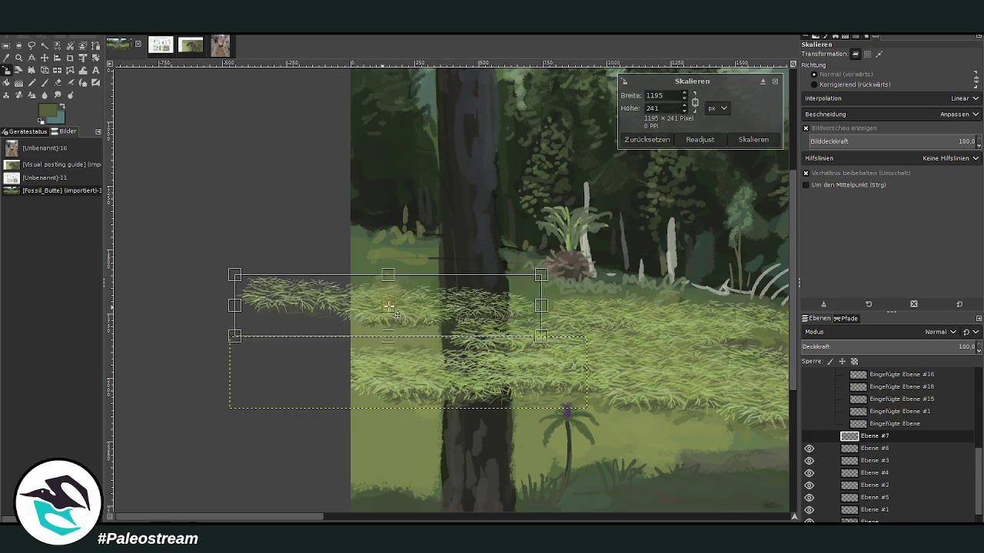
key(Return)
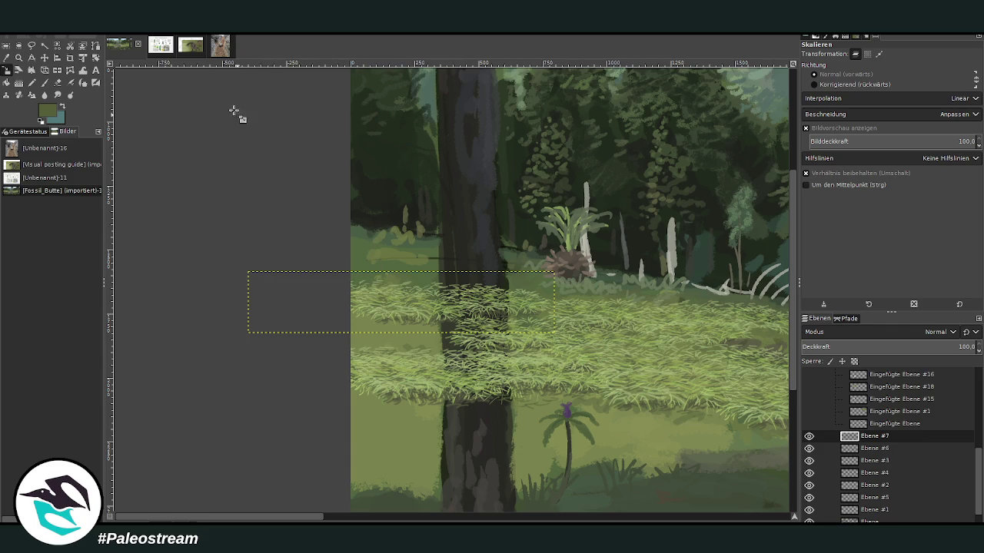
Tilt the grass copy slightly and reapply its scaling.
click(95, 59)
drag(291, 292, 287, 284)
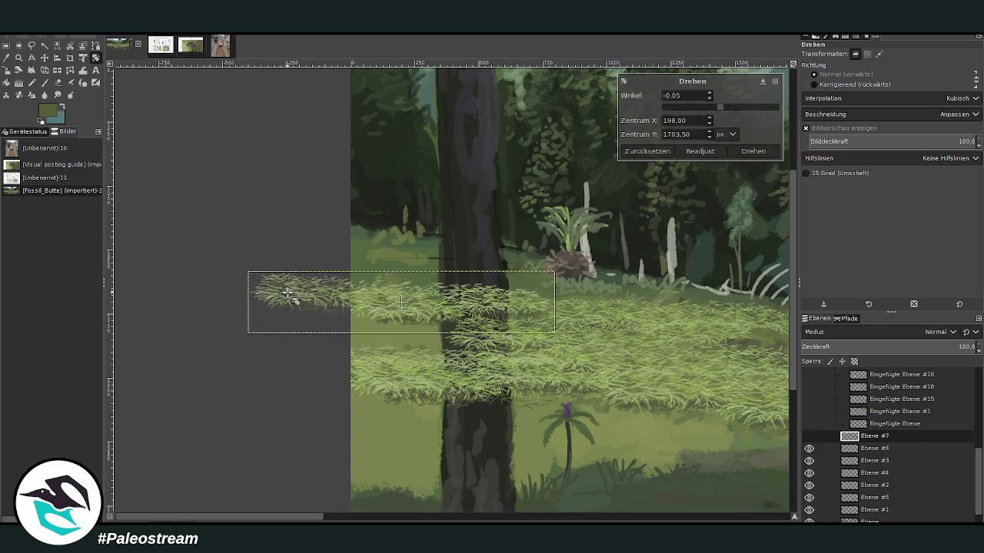
key(Return)
click(7, 70)
click(385, 289)
key(Return)
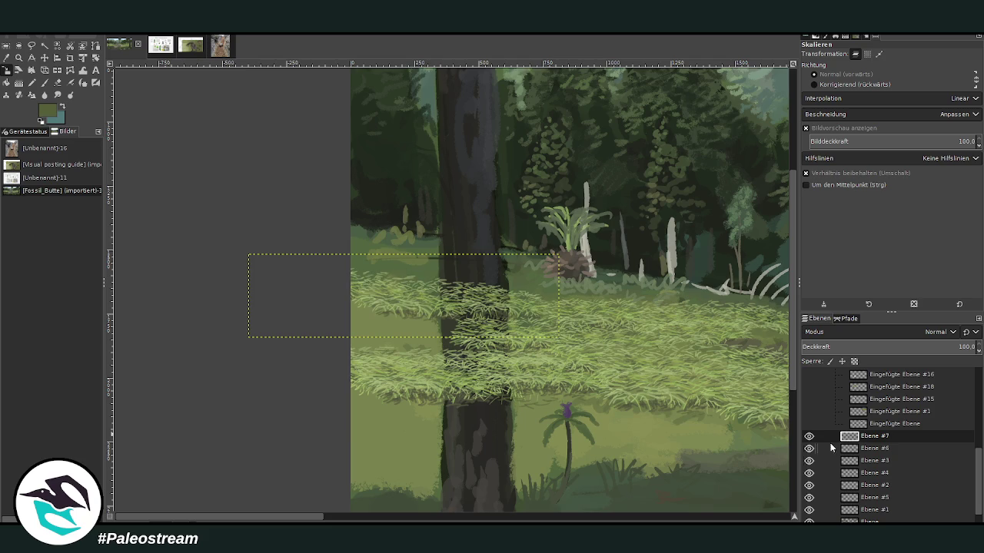
Duplicate the strip and shrink the new copy to about 983×265, raised higher.
key(shift+ctrl+n)
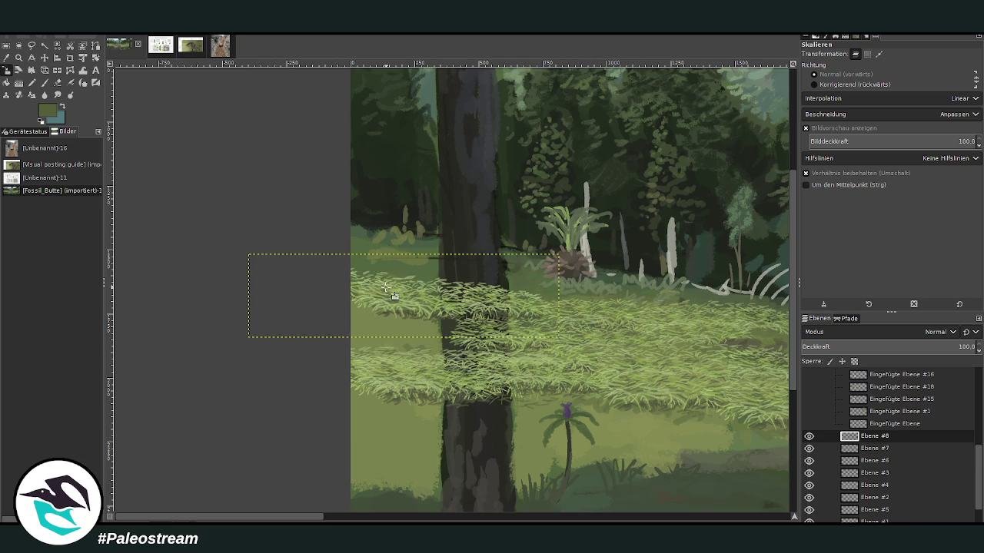
click(342, 300)
mouse_move(342, 300)
mouse_down()
mouse_move(435, 265)
mouse_move(424, 267)
mouse_move(407, 240)
mouse_up()
key(Return)
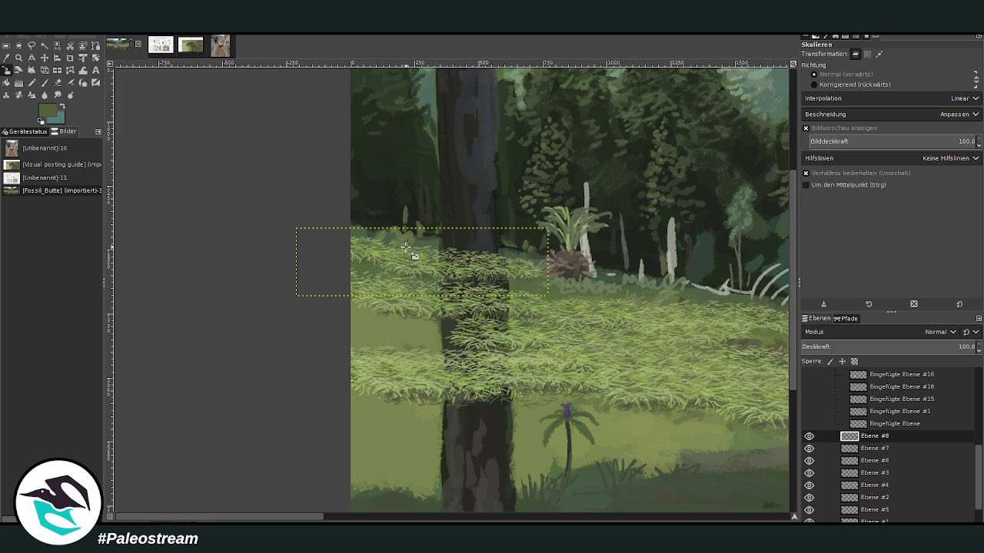
click(340, 253)
key(Escape)
Shrink the newest copy to about 852×231 and place it right of the trunk, further back.
click(405, 266)
drag(406, 267, 571, 298)
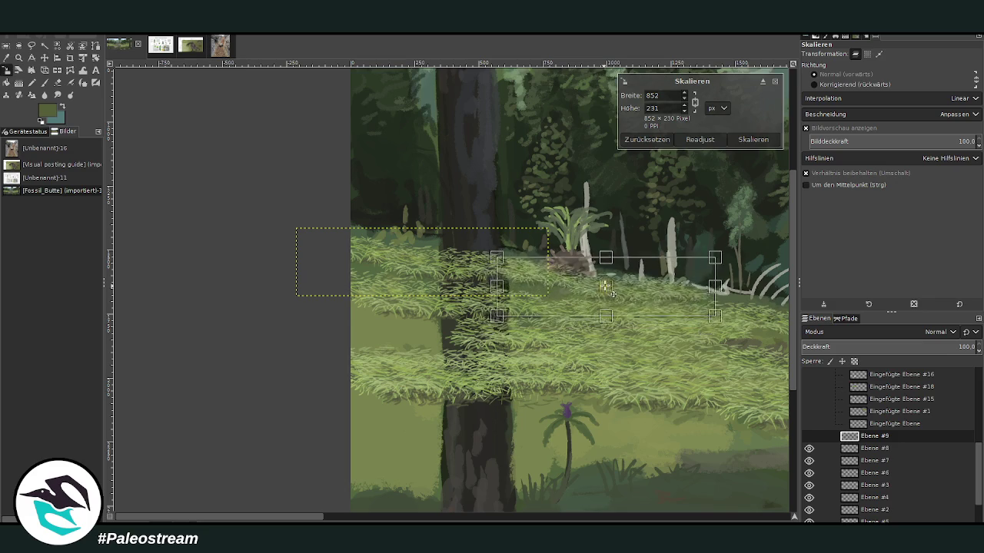
drag(571, 298, 644, 292)
key(Return)
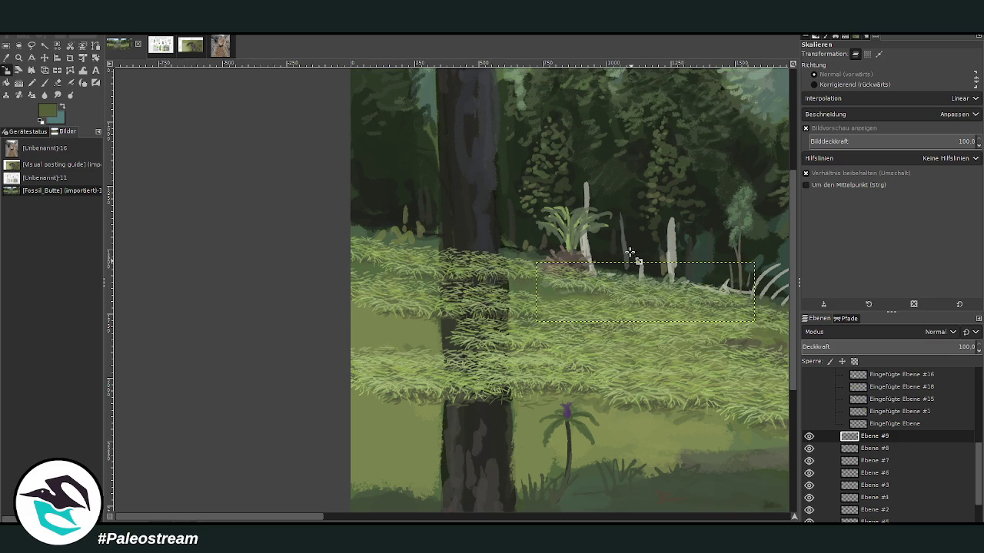
Bend the grass pixels with a 722-size Warp Transform brush, then zoom out to the whole painting.
key(w)
drag(970, 71, 926, 71)
drag(532, 284, 734, 304)
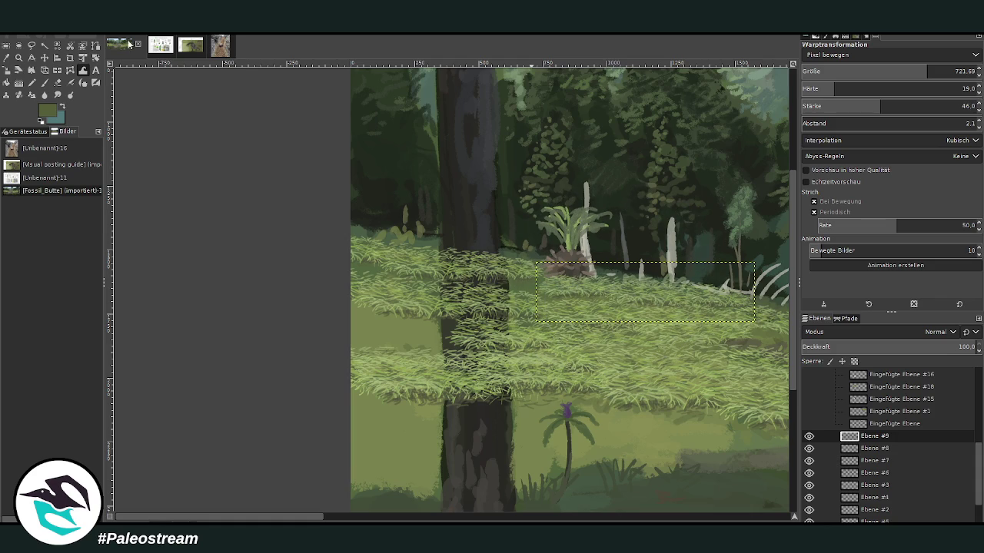
key(minus)
key(minus)
key(minus)
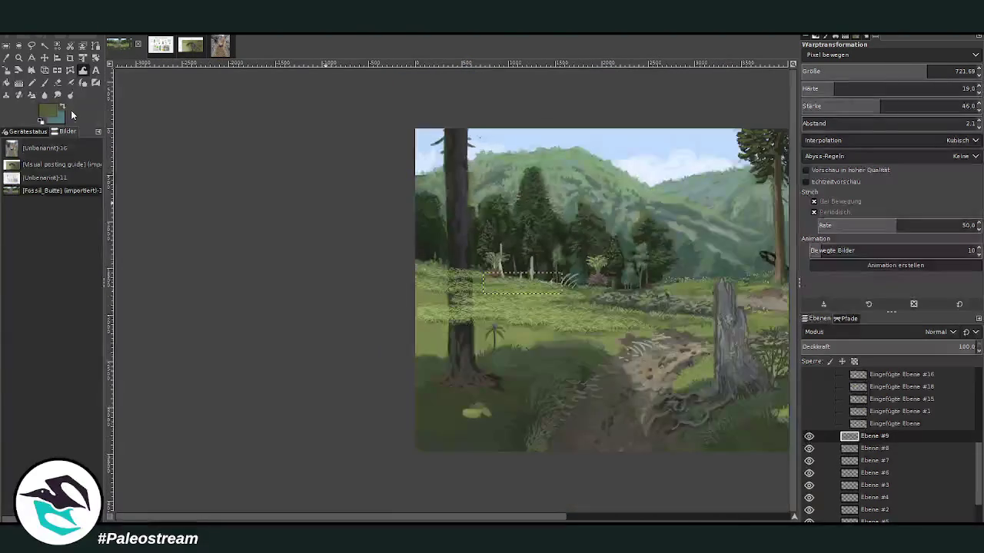
Zoom in on the grass and trunk, then merge Ebene #9 through Ebene #2 down into Ebene #1.
click(18, 57)
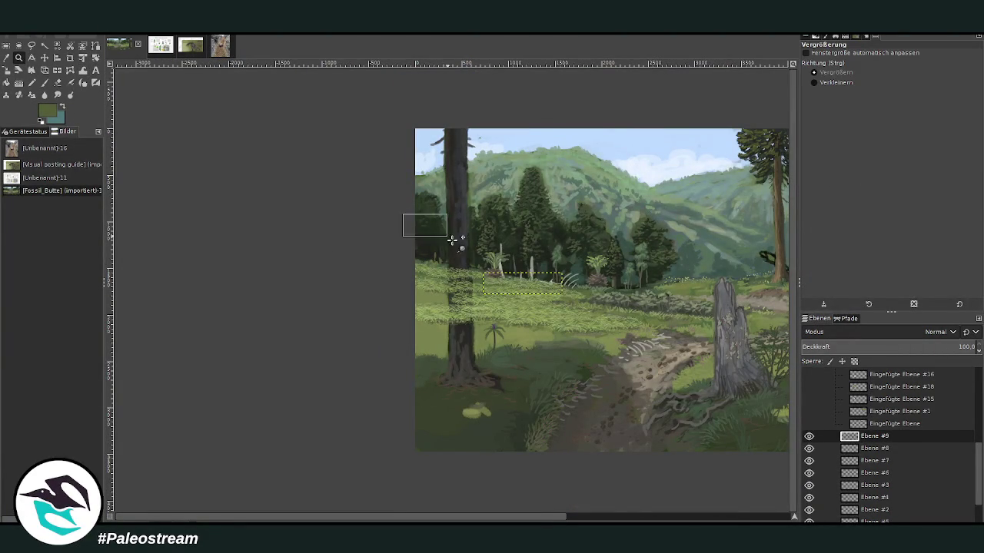
drag(405, 215, 615, 400)
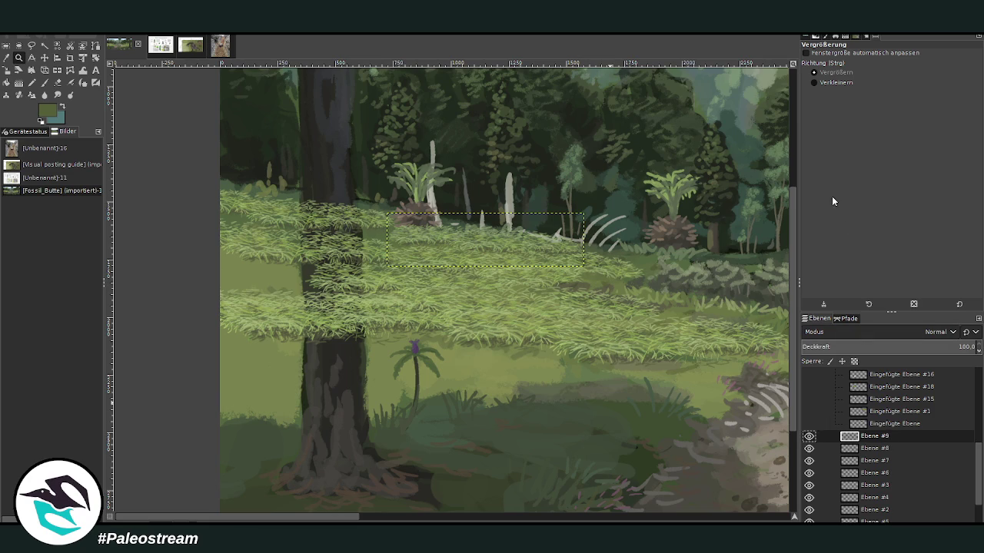
key(ctrl+z)
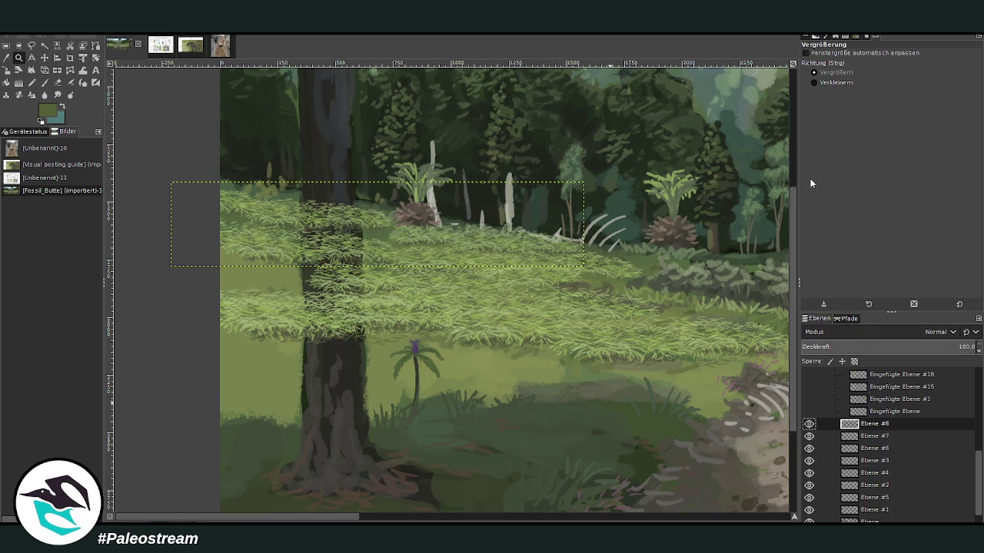
key(ctrl+z)
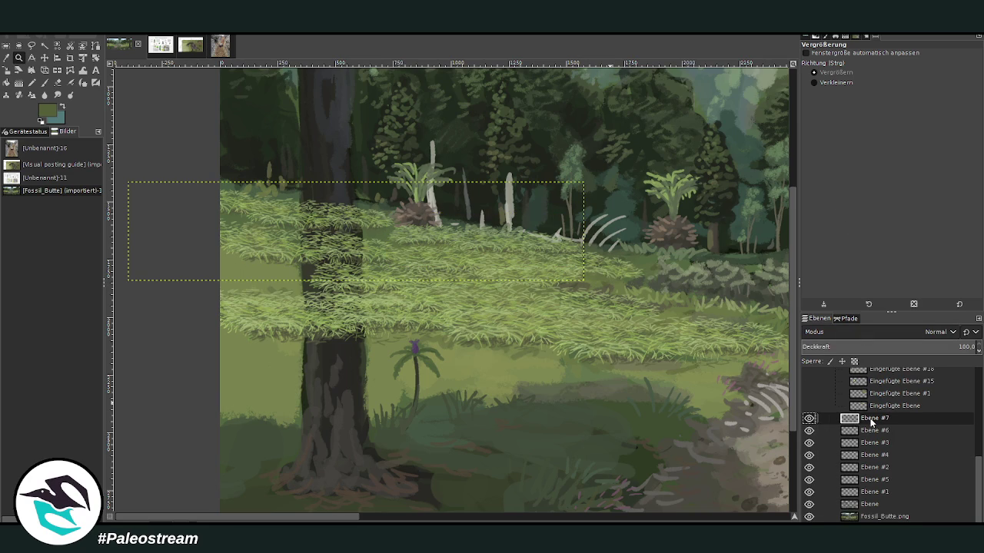
key(ctrl+z)
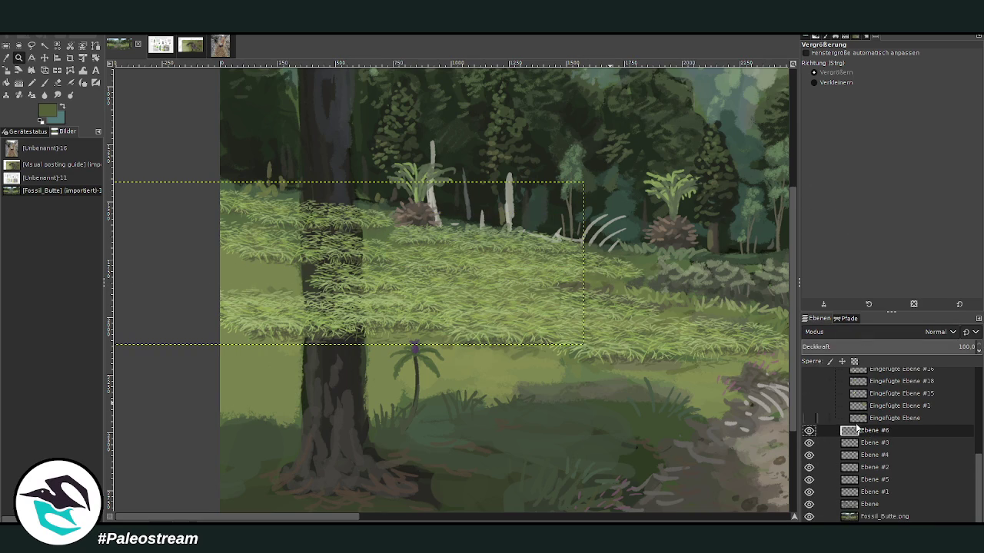
key(ctrl+z)
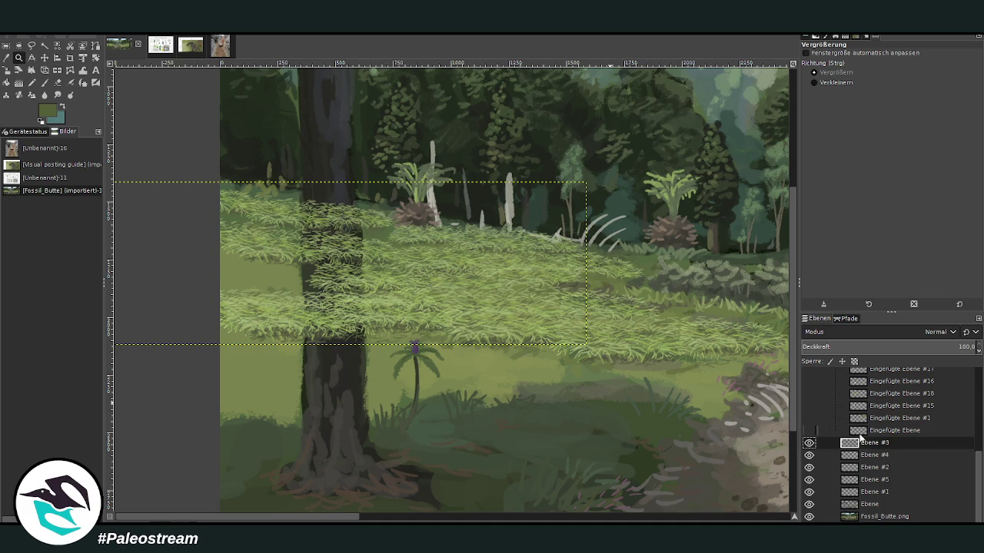
key(ctrl+z)
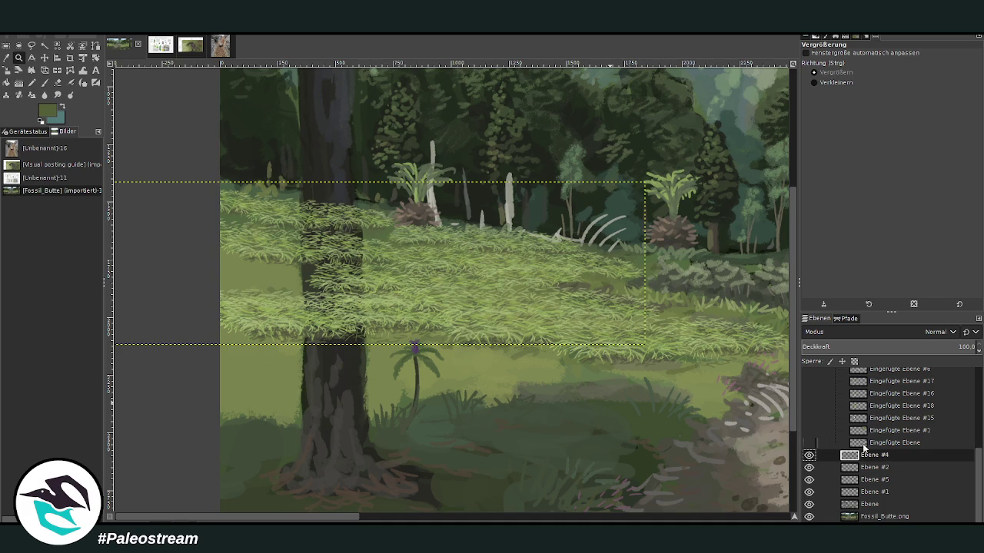
key(ctrl+z)
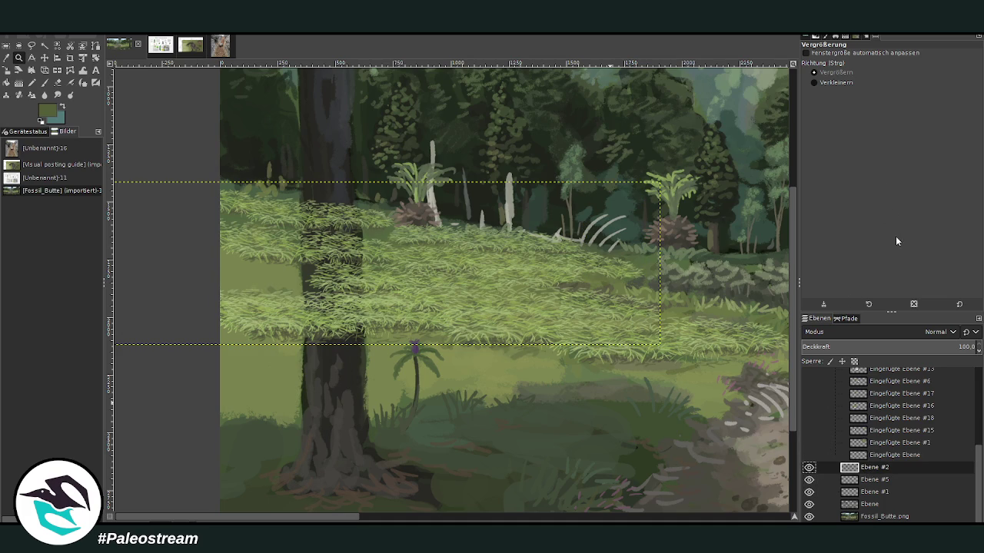
key(ctrl+z)
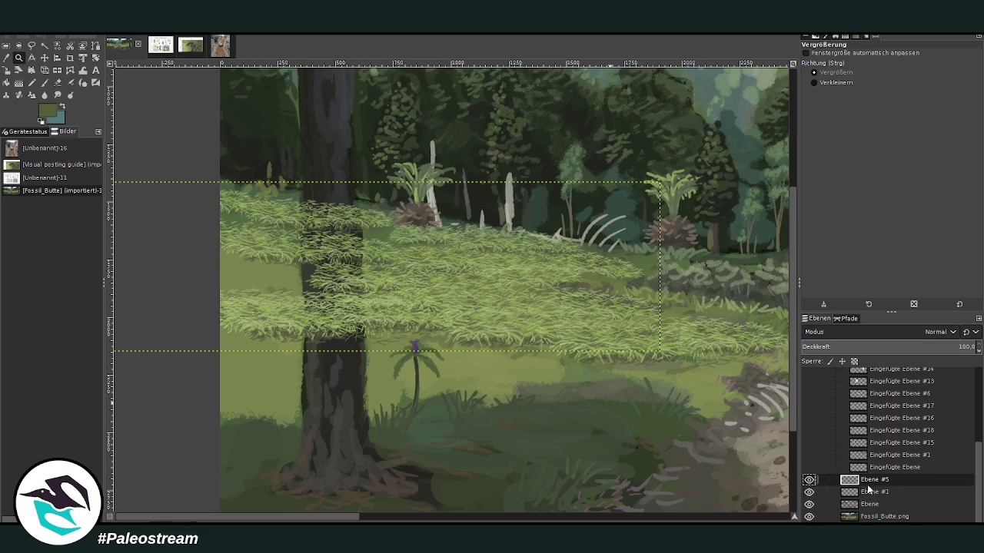
key(ctrl+z)
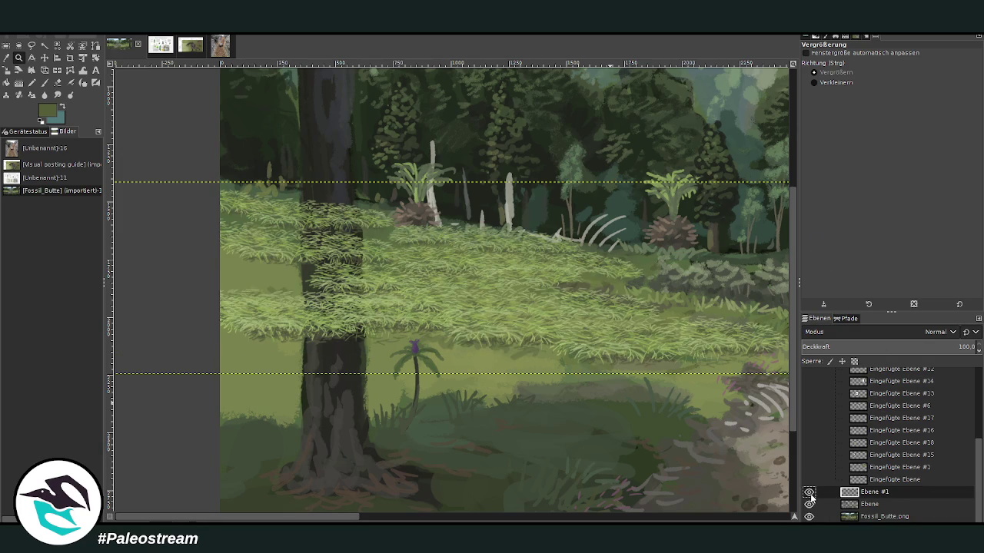
key(shift+e)
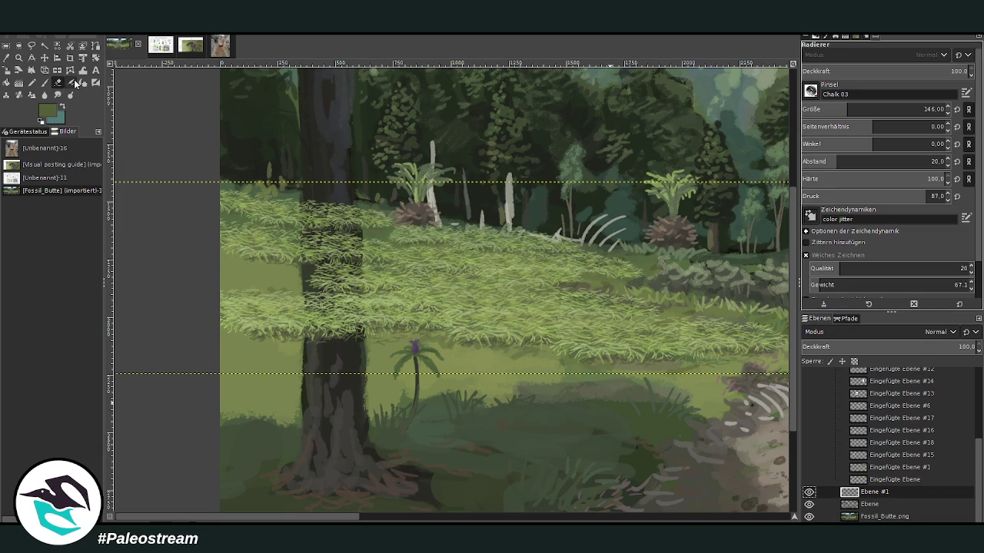
Erase the grass covering the tree trunk and along its left edge.
mouse_move(357, 307)
mouse_down()
mouse_move(343, 292)
mouse_move(345, 351)
mouse_move(358, 281)
mouse_move(345, 187)
mouse_move(334, 354)
mouse_move(324, 266)
mouse_up()
mouse_move(306, 221)
mouse_down()
mouse_move(308, 209)
mouse_move(309, 340)
mouse_move(323, 370)
mouse_up()
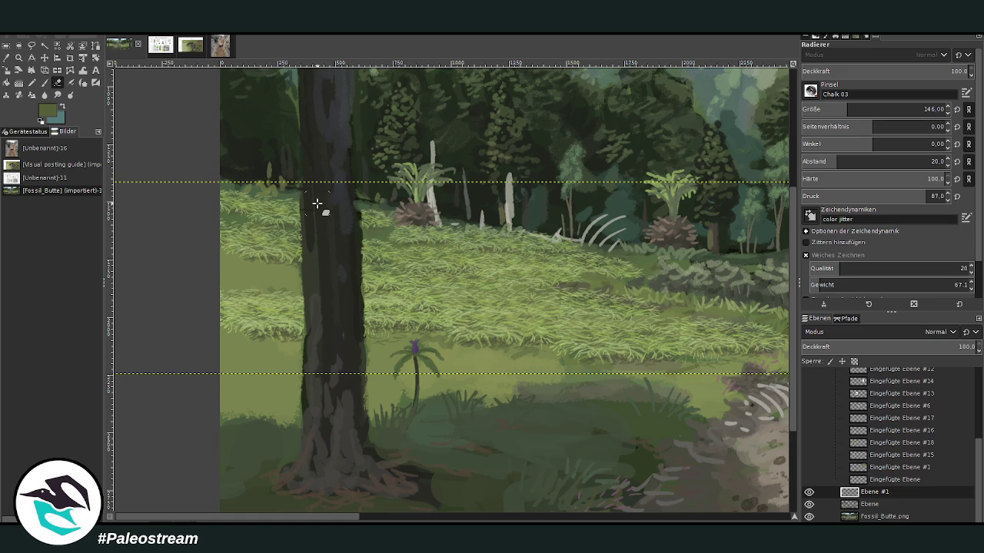
scroll(319, 205, down, 1)
scroll(318, 205, down, 2)
scroll(318, 205, down, 1)
Zoom in on the trunk, sample the grass green, and set the chalk brush to size 29.
key(z)
drag(208, 219, 353, 387)
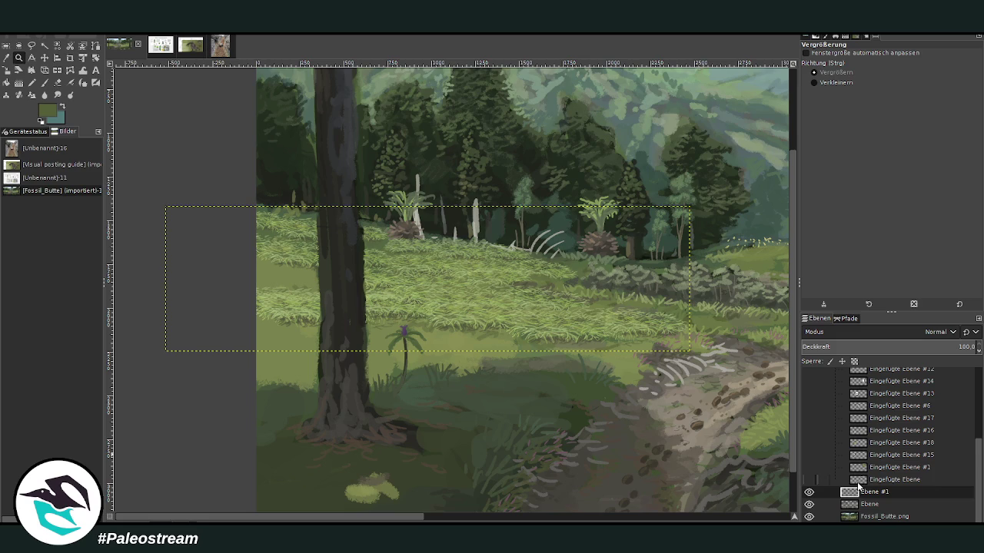
drag(241, 121, 590, 458)
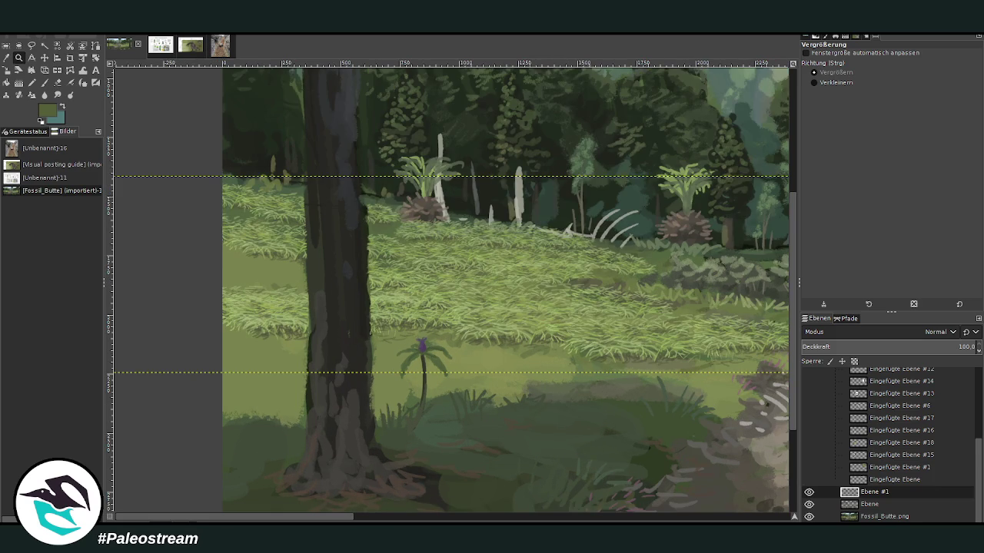
click(6, 58)
click(492, 316)
key(p)
click(825, 109)
click(957, 71)
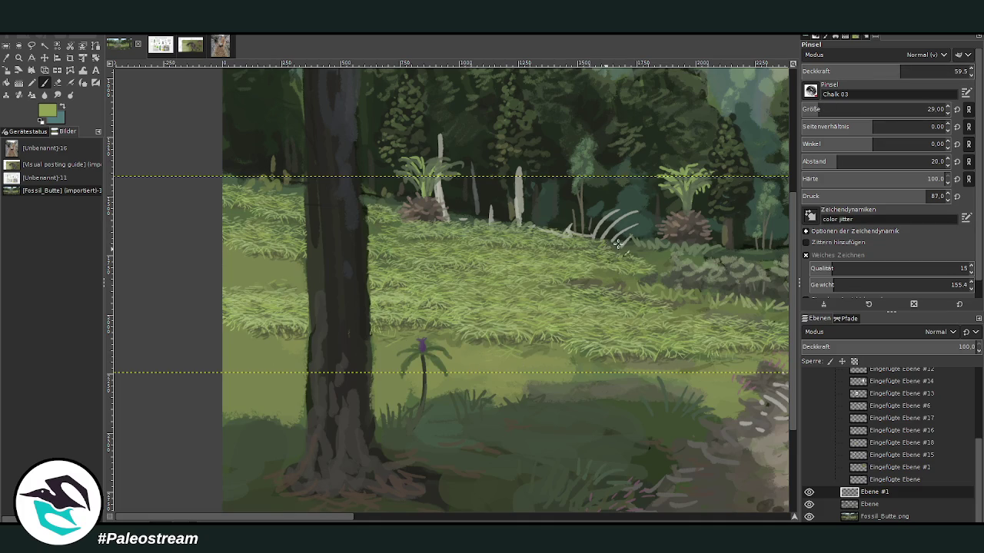
Sample a dark colour from the tree trunk and enlarge the brush to size 76.
key(greater)
key(greater)
key(greater)
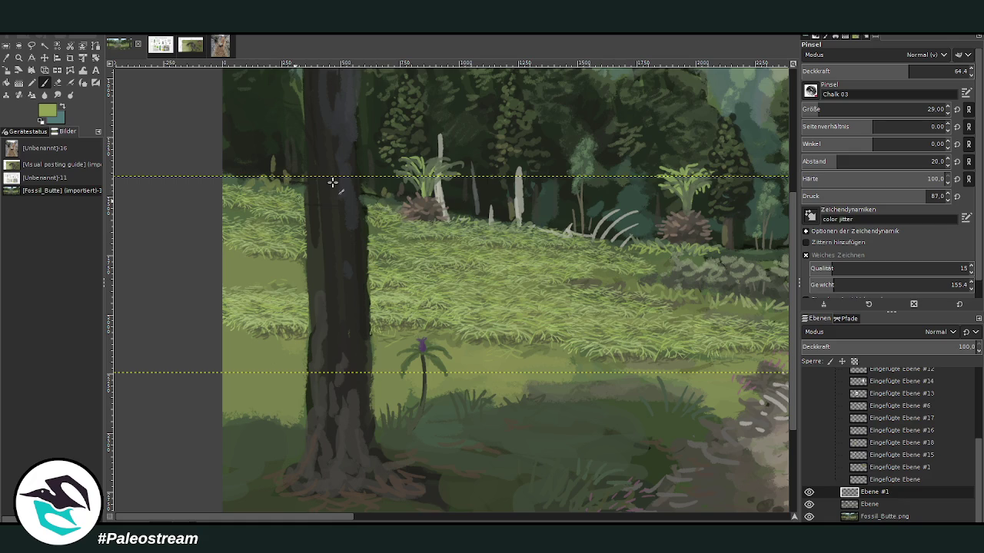
click(43, 70)
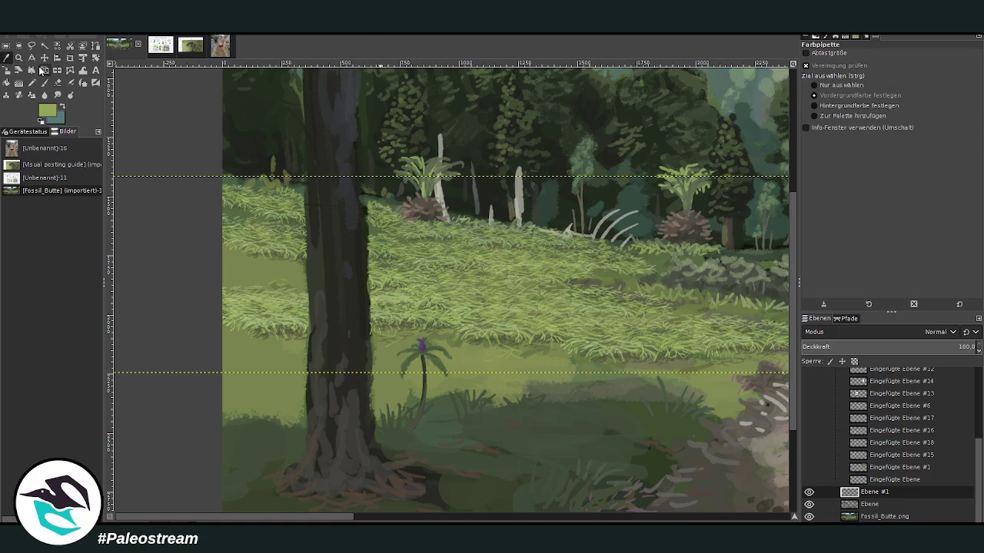
click(883, 516)
click(336, 198)
click(43, 82)
click(869, 110)
click(925, 71)
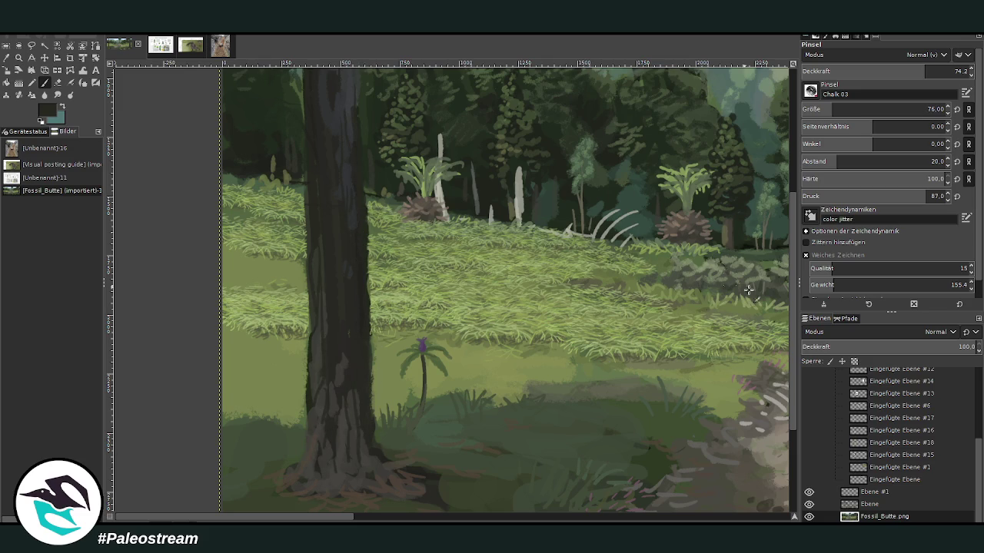
At opacity 56.1, paint three strokes down the trunk's right edge, keeping Ebene #1 active.
scroll(702, 267, up, 1)
scroll(701, 267, up, 4)
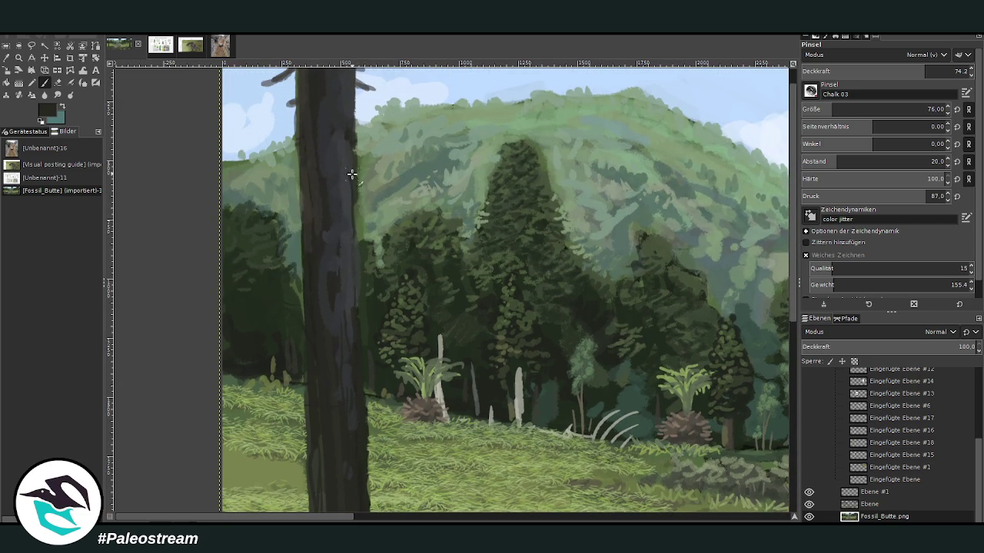
click(895, 68)
drag(354, 217, 342, 281)
drag(350, 116, 340, 281)
drag(355, 146, 356, 292)
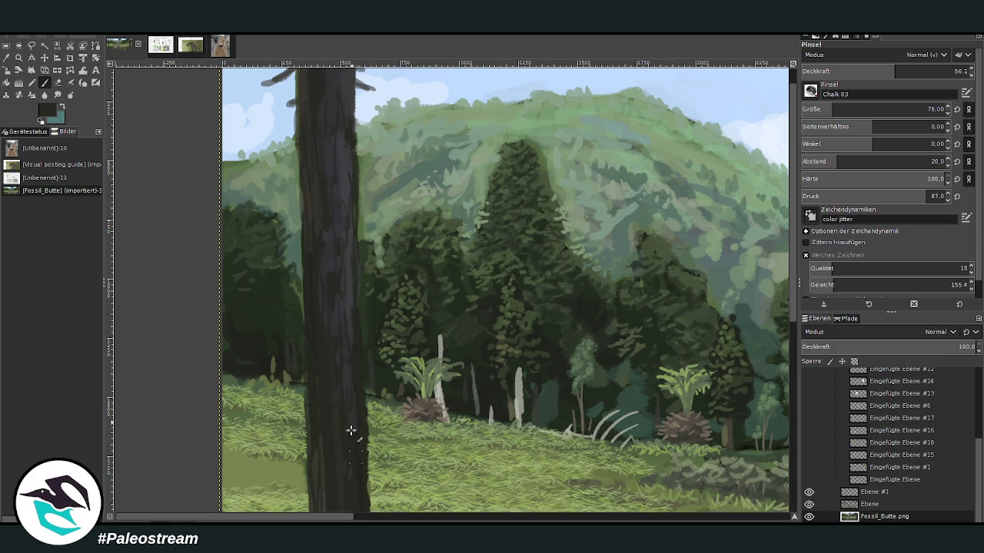
scroll(792, 300, down, 5)
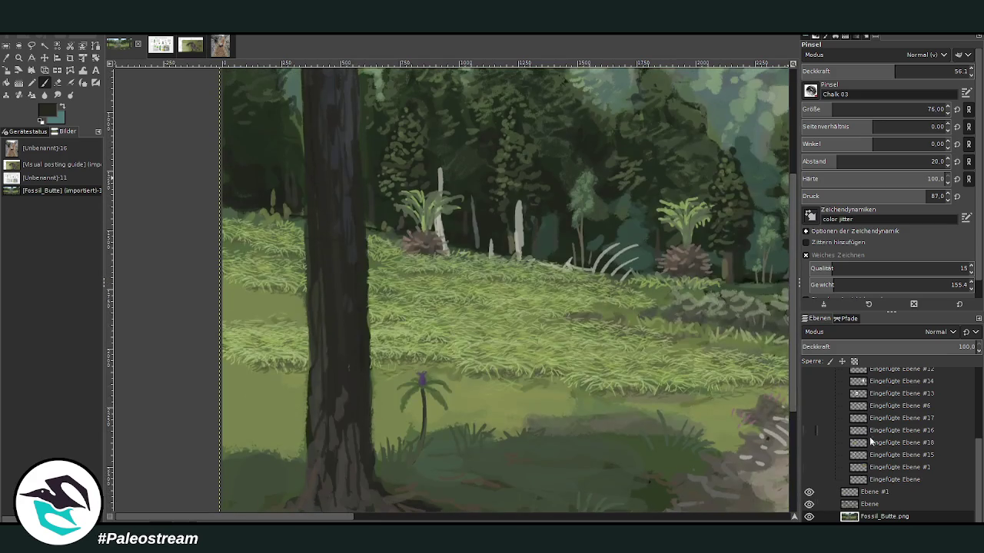
click(870, 504)
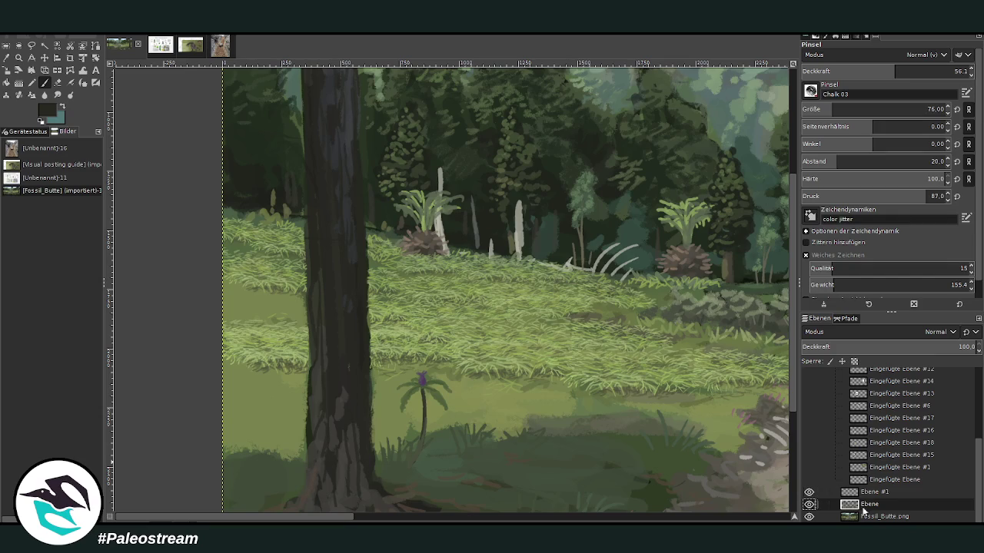
click(866, 490)
Sample the olive green of the grass from the painting and brighten it.
key(o)
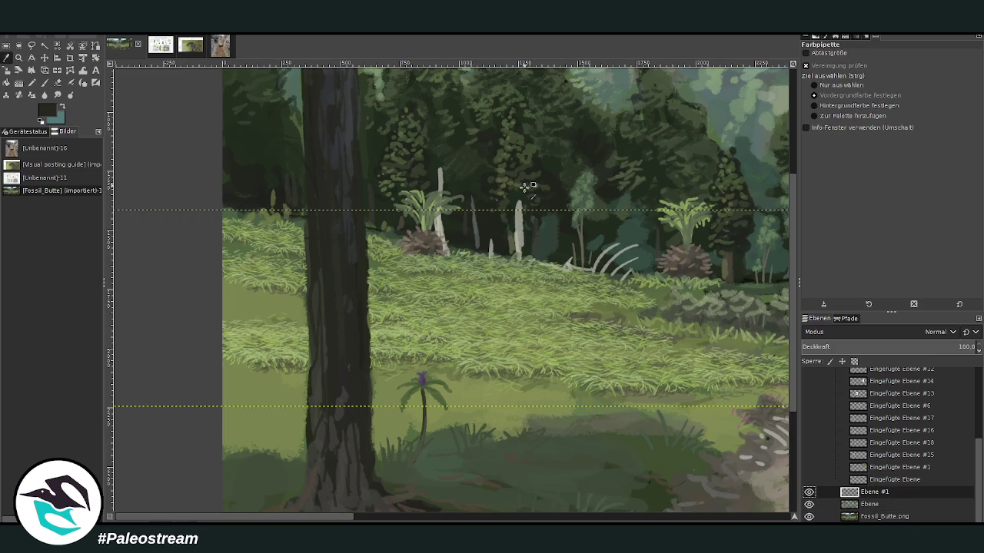
click(262, 308)
click(786, 276)
On layer Ebene, paint a slightly darker pale frond left of the tree trunk.
click(45, 83)
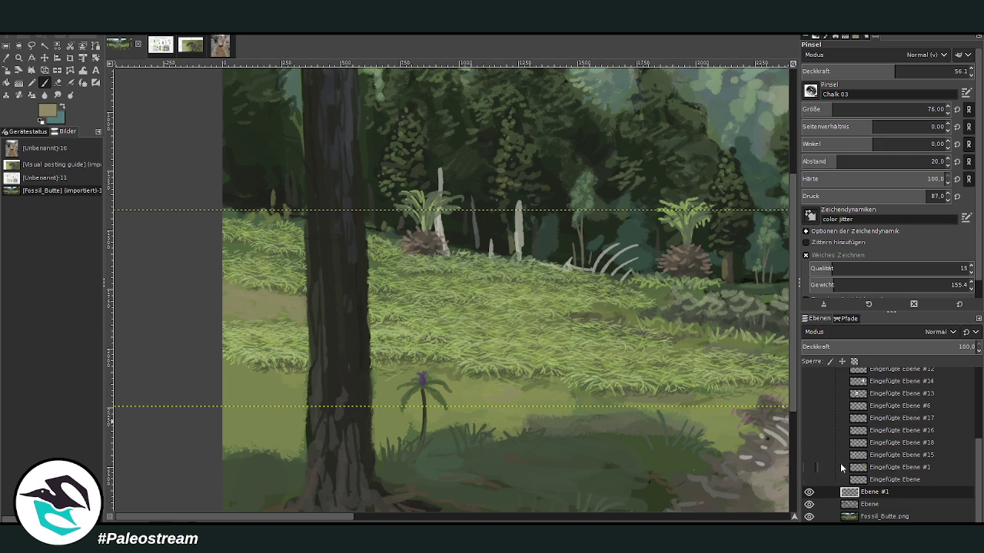
click(869, 504)
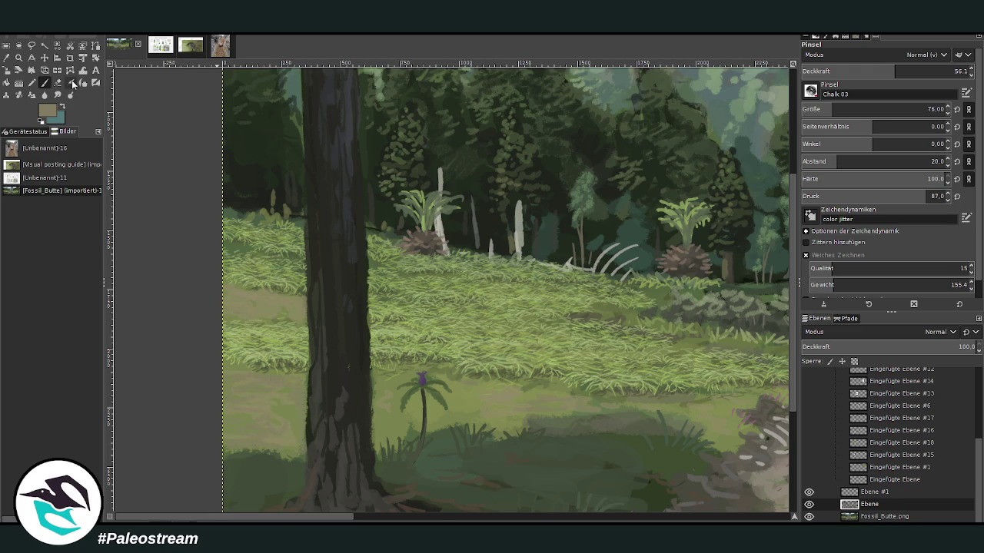
ctrl+click(637, 252)
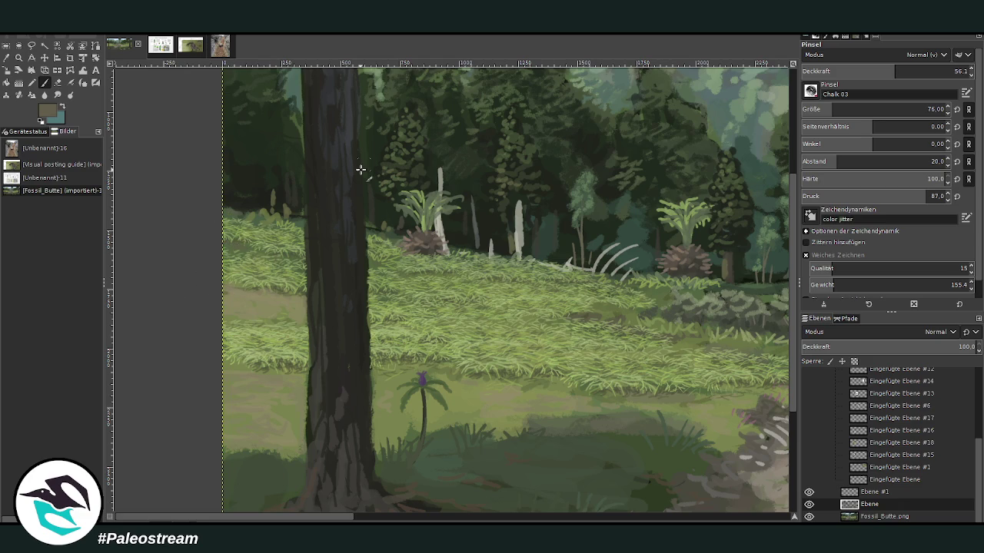
drag(238, 204, 246, 197)
click(465, 517)
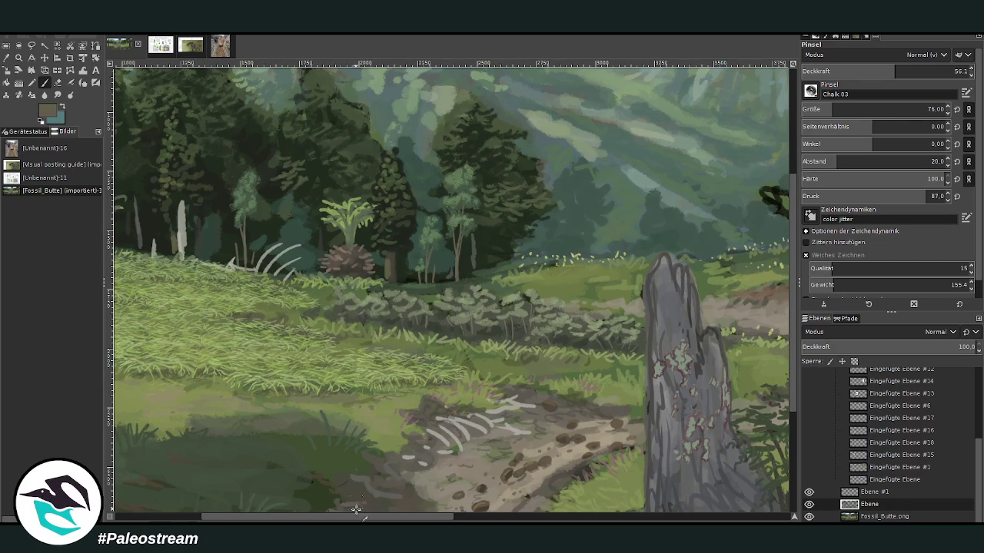
scroll(356, 503, left, 5)
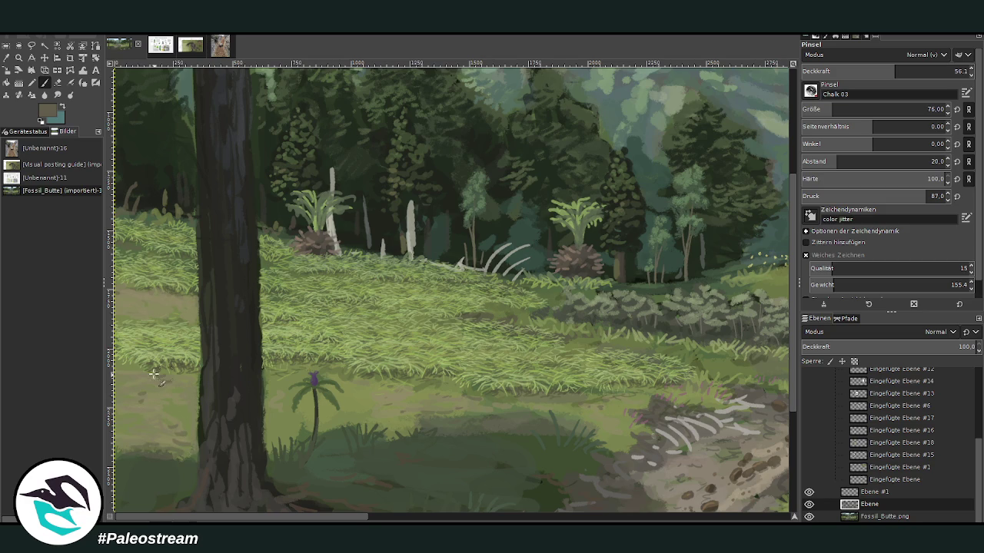
scroll(479, 505, right, 5)
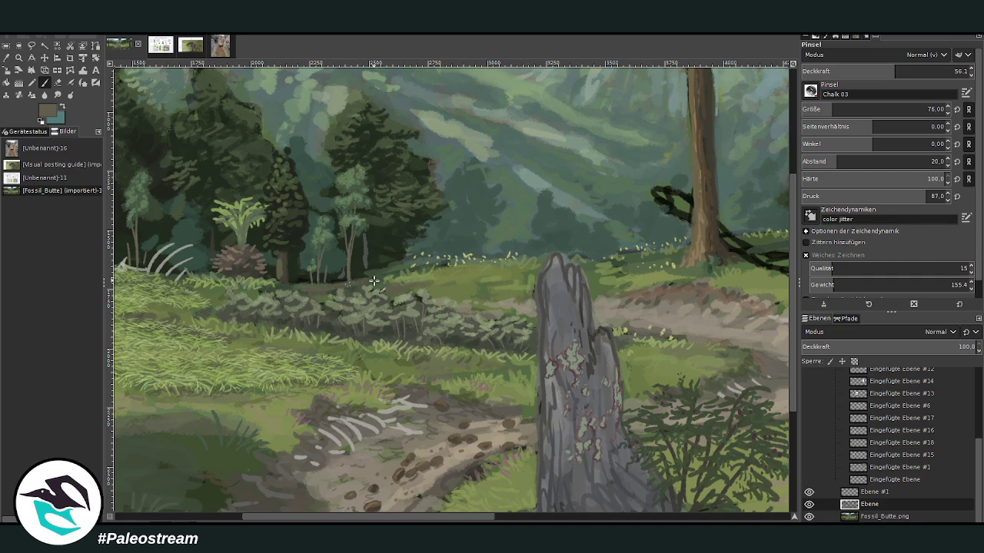
drag(503, 517, 654, 517)
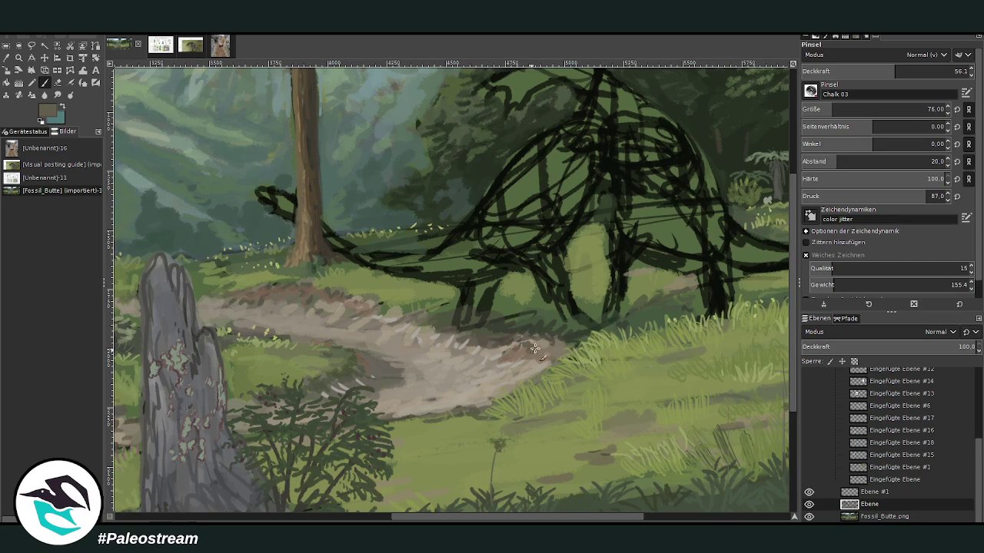
scroll(498, 376, right, 10)
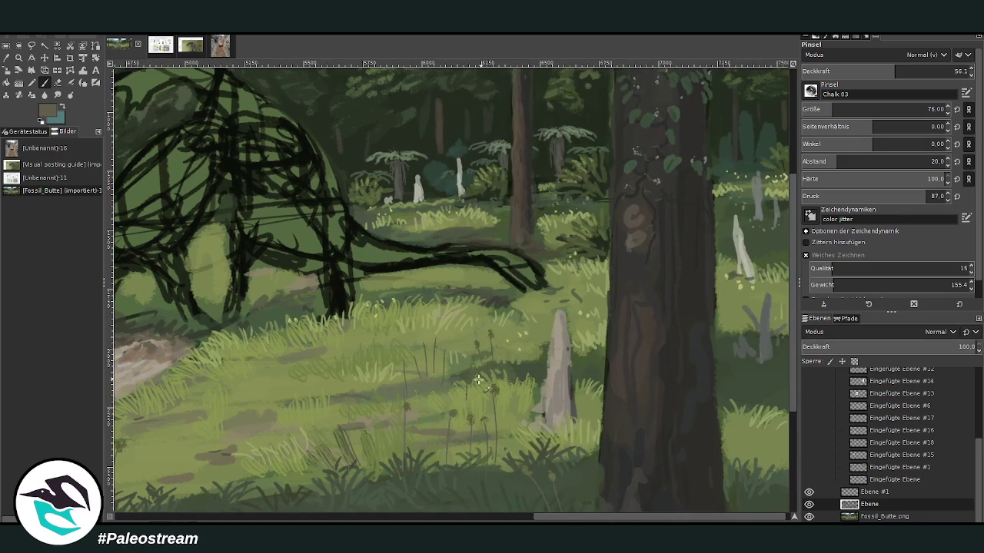
scroll(384, 376, down, 3)
scroll(384, 375, down, 1)
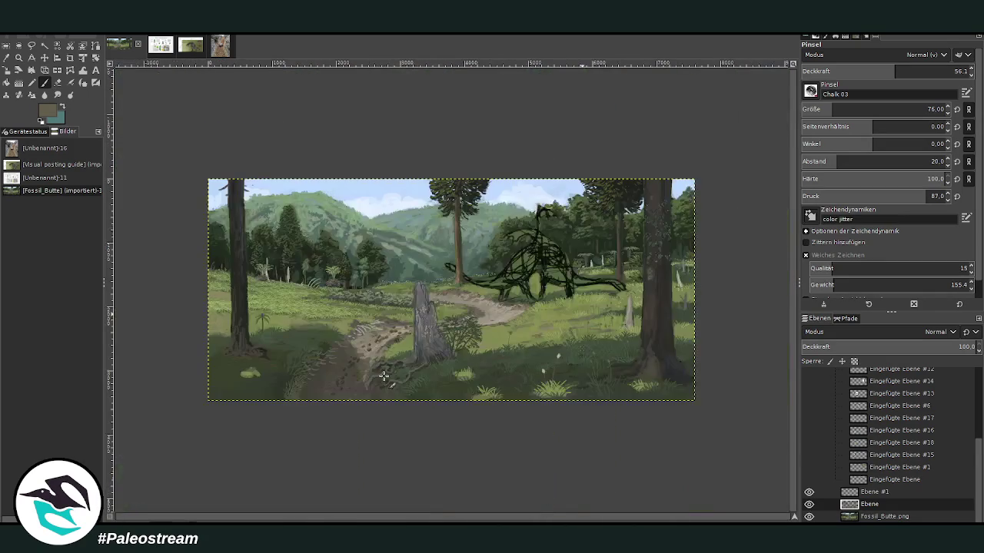
key(z)
drag(208, 189, 415, 362)
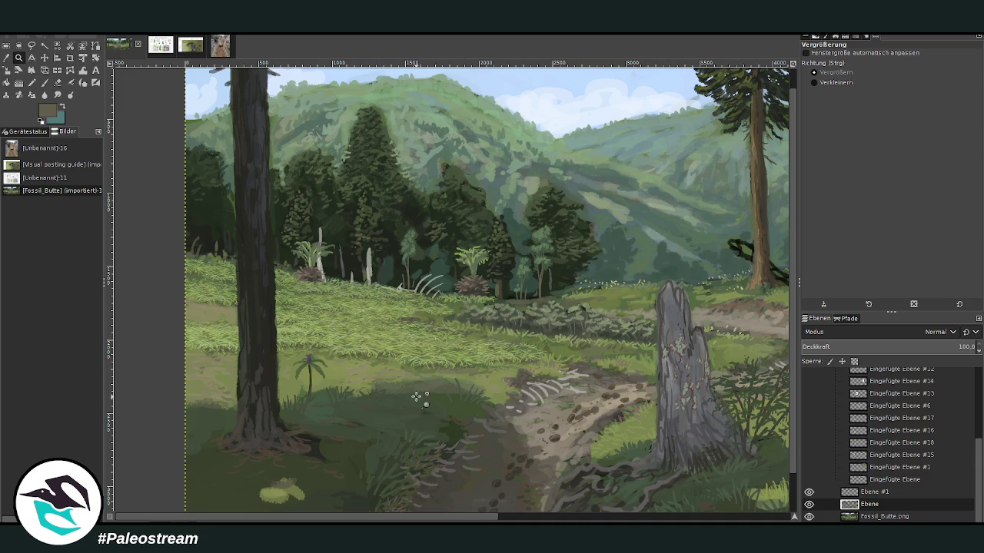
Duplicate the grass strip layer Ebene #1 and flip the copy horizontally.
click(876, 489)
key(ctrl+shift+n)
key(Return)
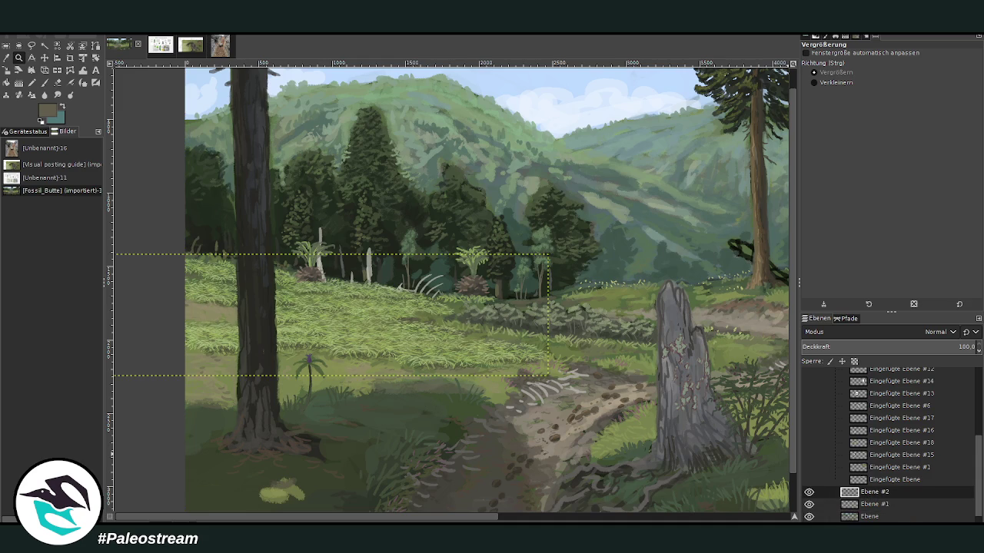
key(shift+f)
click(277, 292)
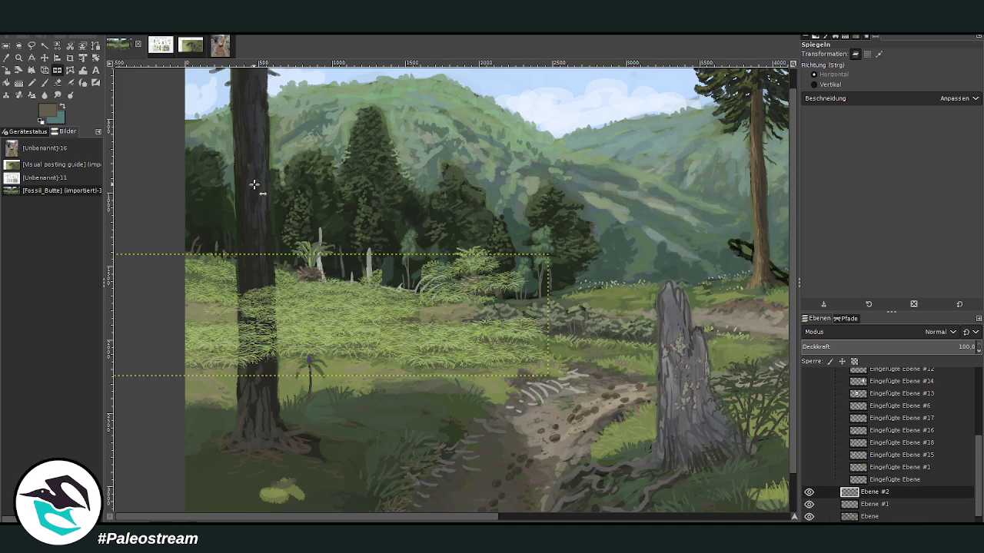
Move the mirrored grass copy over the dinosaur sketch's lower body, undoing an accidental background shift.
click(44, 57)
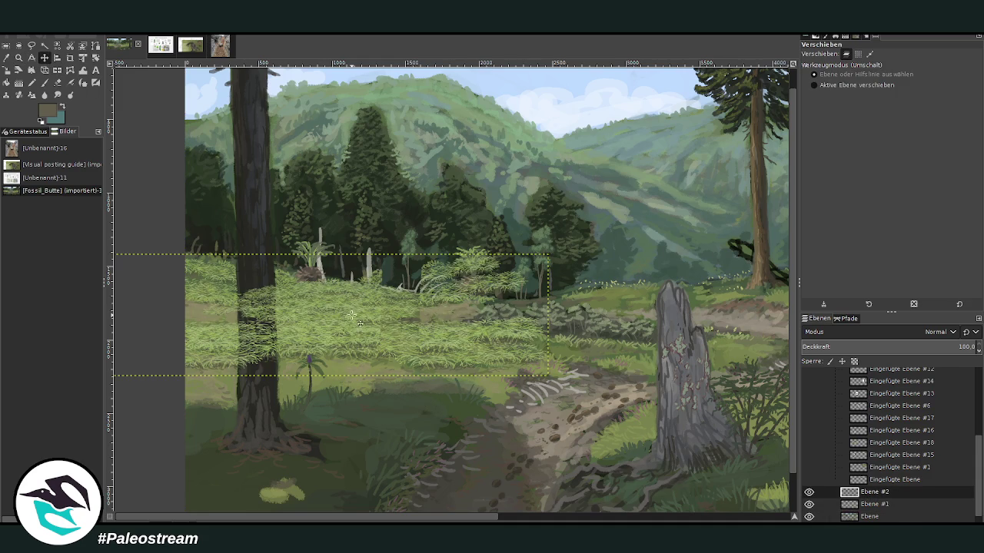
drag(399, 315, 546, 317)
scroll(546, 317, right, 8)
mouse_move(376, 301)
mouse_down()
mouse_move(609, 263)
mouse_move(632, 276)
mouse_up()
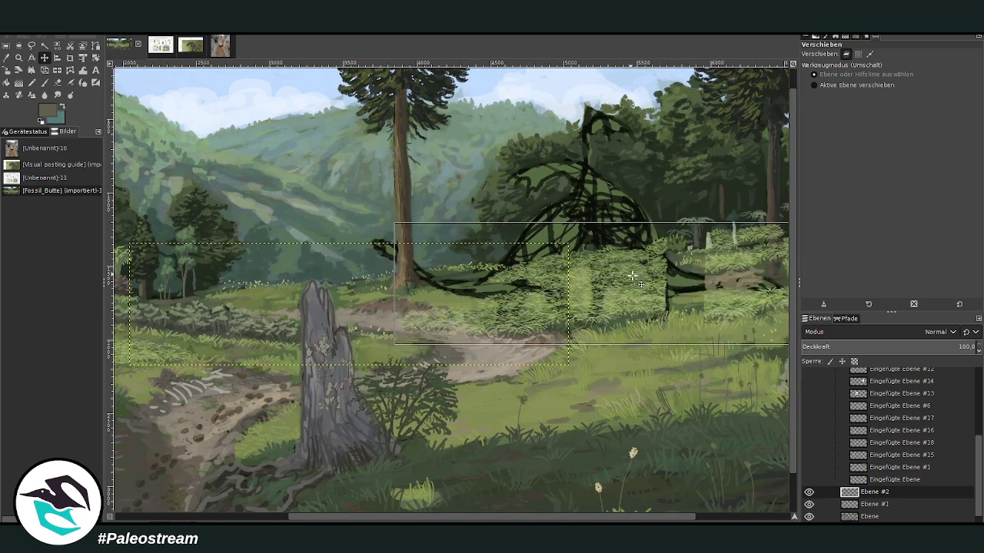
scroll(615, 272, right, 3)
scroll(592, 265, right, 5)
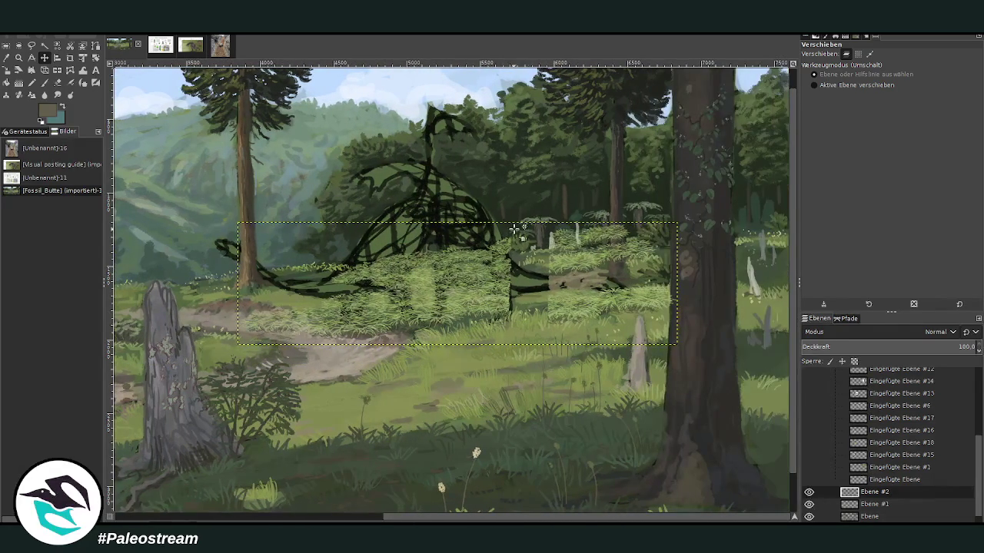
drag(593, 268, 602, 274)
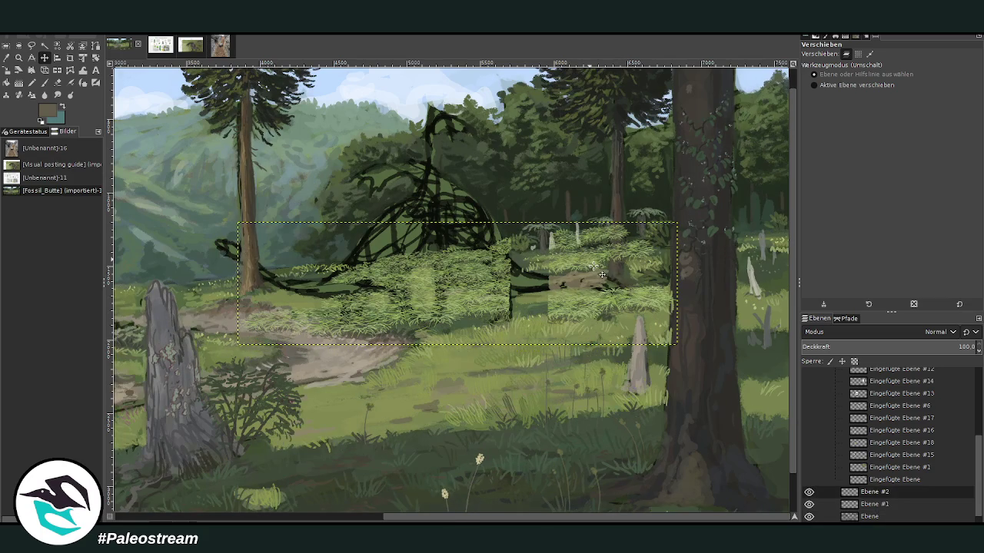
key(ctrl+z)
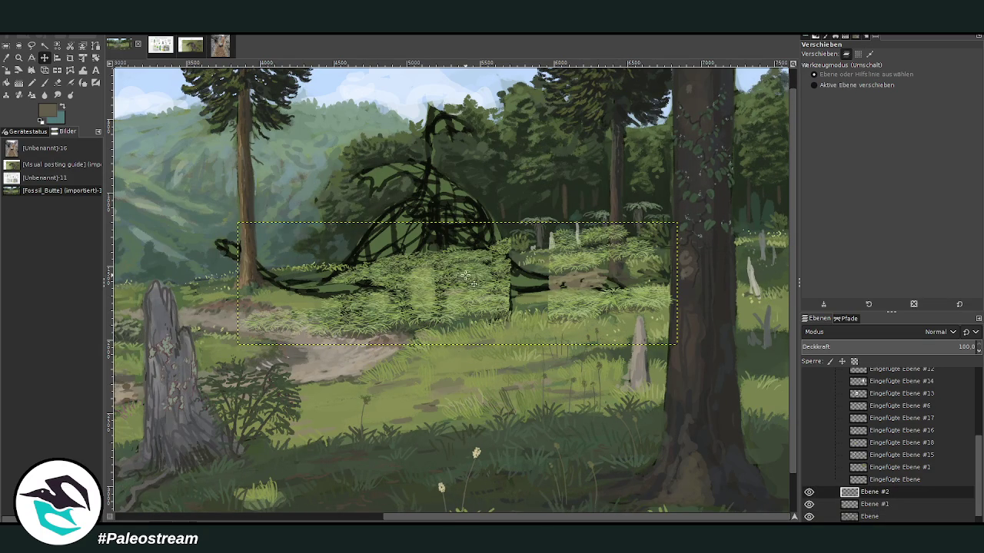
drag(473, 275, 474, 284)
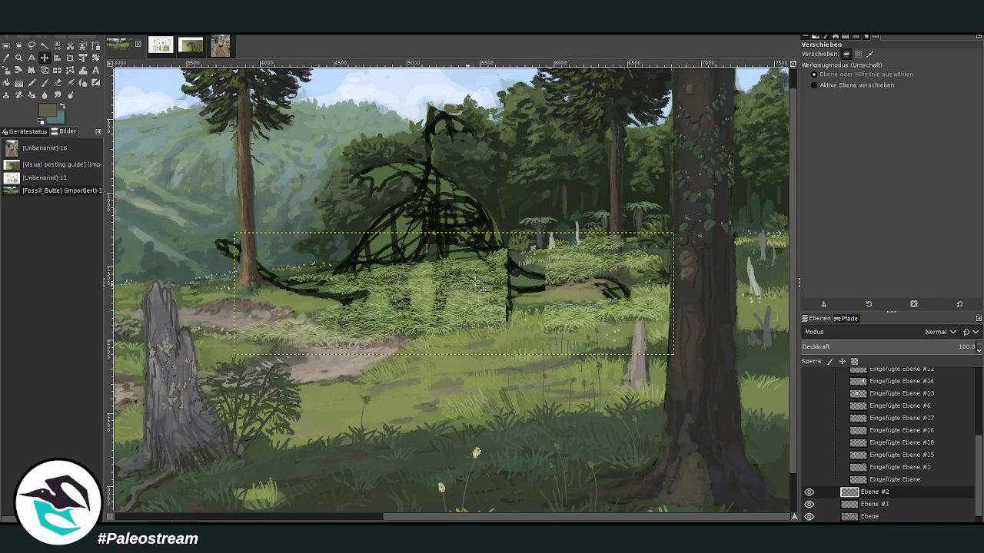
key(shift+s)
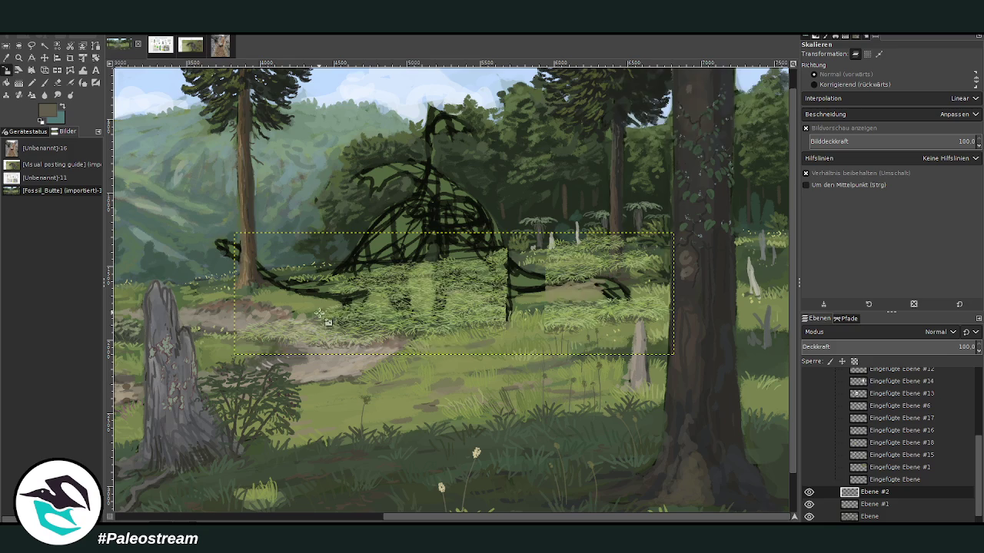
Shrink the grass copy to 2851 × 792 pixels with the Scale tool.
click(335, 317)
drag(350, 326, 359, 320)
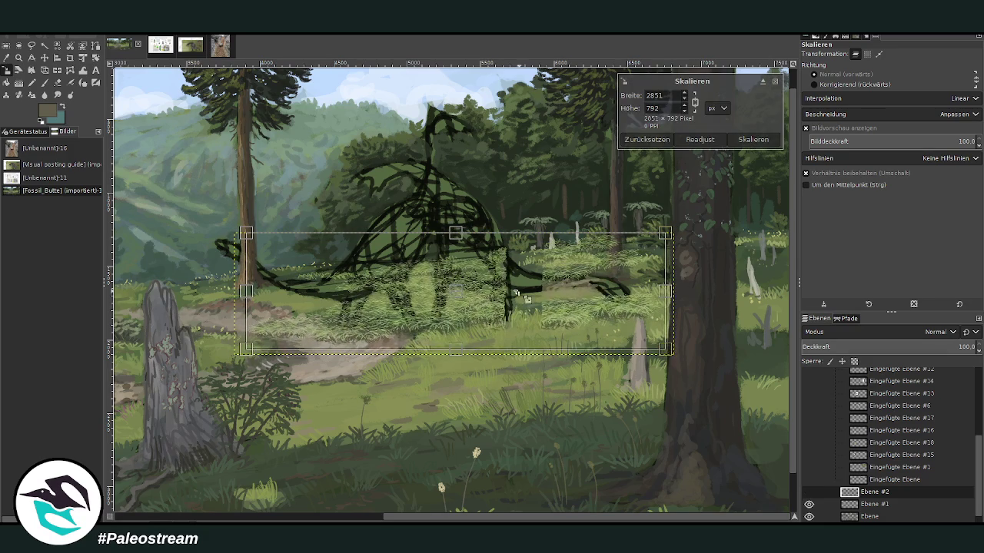
click(754, 140)
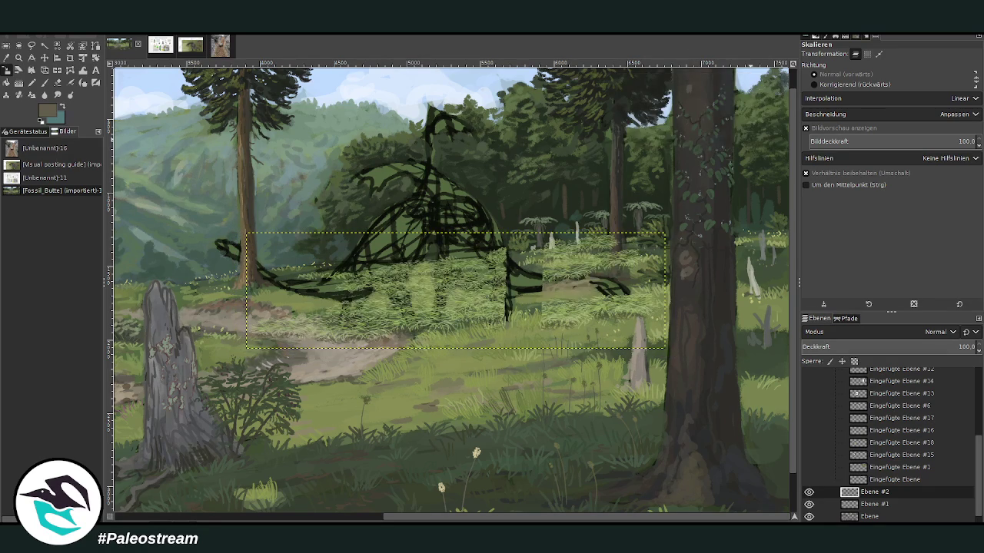
Zoom in on the grass over the dinosaur and try Cage Transform and Warp Transform.
click(19, 59)
drag(203, 130, 625, 393)
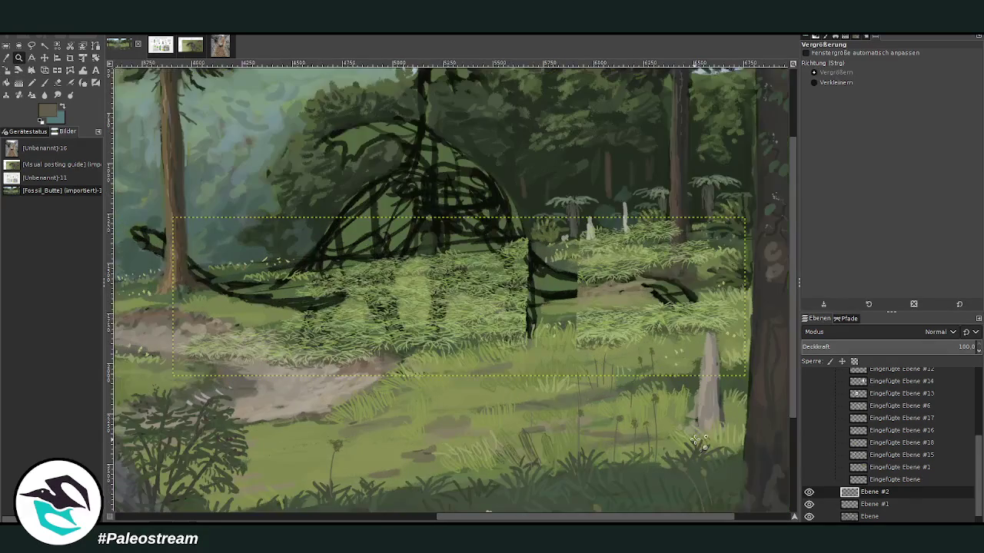
click(71, 70)
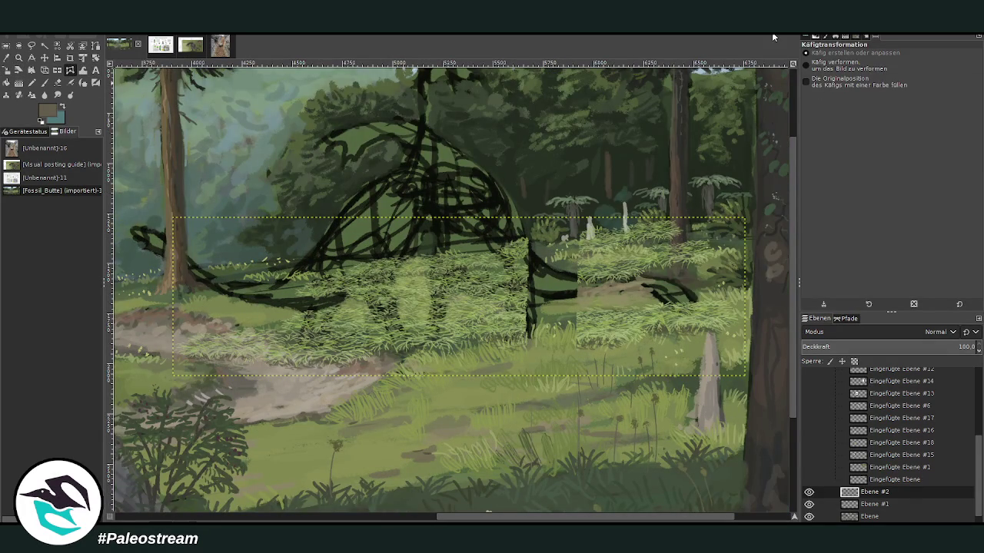
click(82, 71)
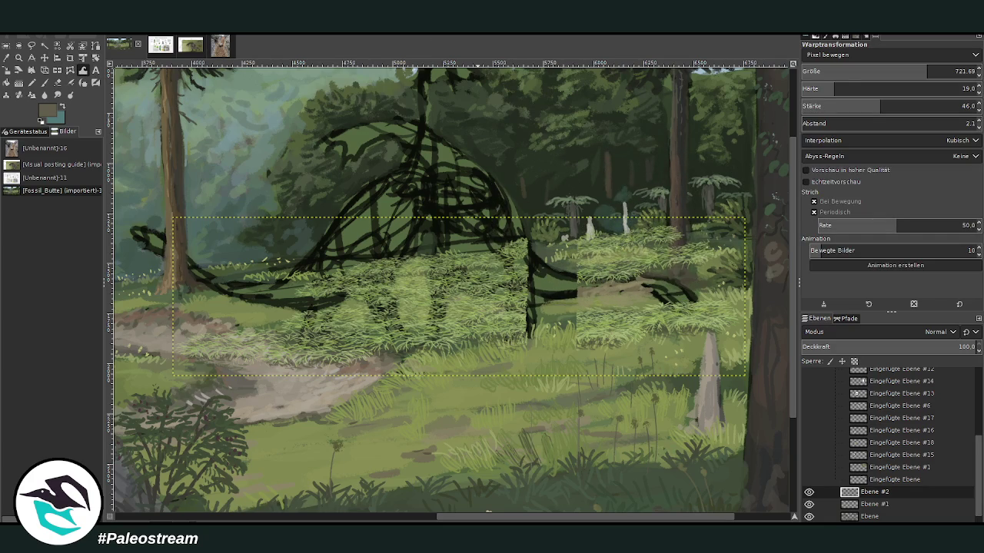
click(58, 83)
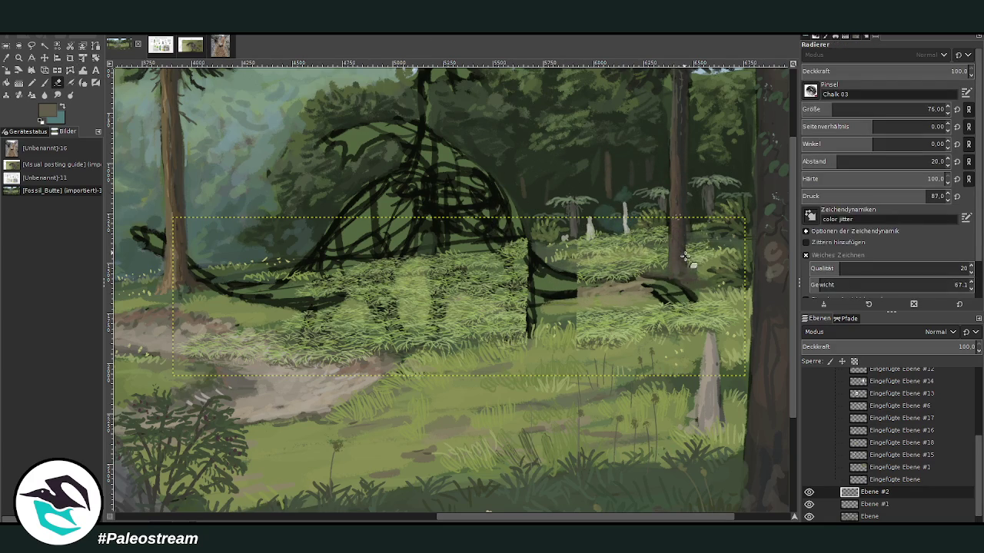
Set the Eraser to size 265 at full opacity.
drag(845, 109, 878, 109)
click(887, 71)
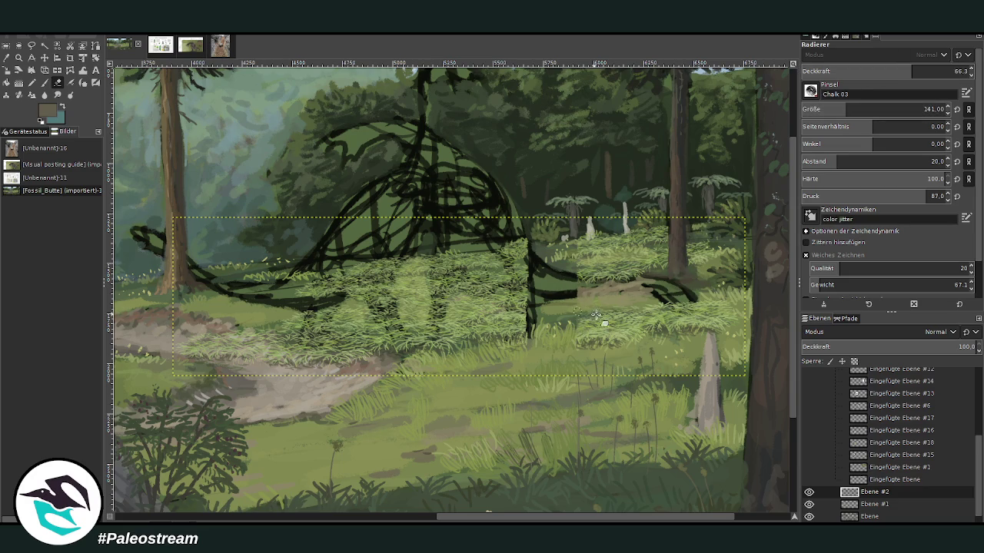
click(964, 71)
click(924, 109)
Erase grass over the dinosaur's body, belly and the path's upper edge, then lower opacity to 67.8.
drag(525, 263, 471, 256)
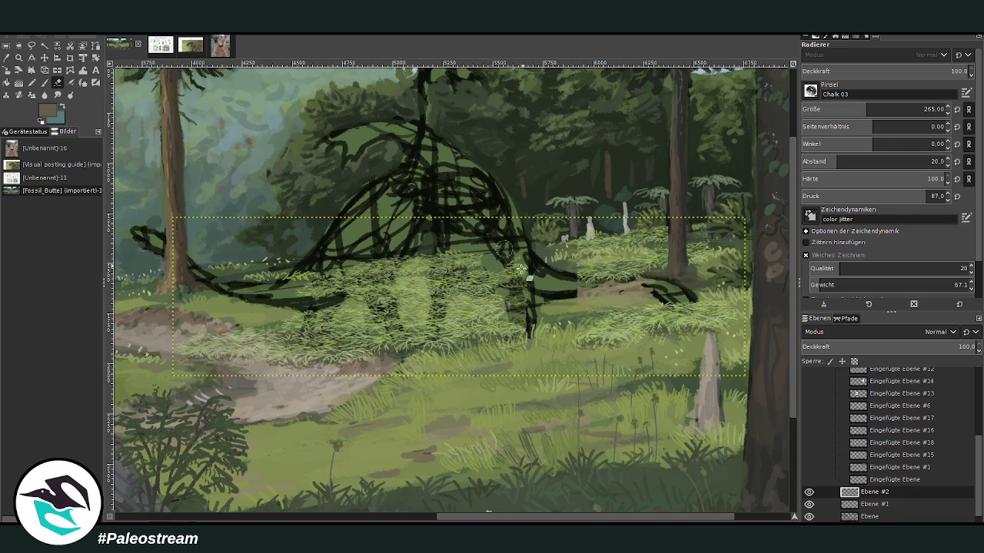
mouse_move(392, 259)
mouse_down()
mouse_move(278, 294)
mouse_move(307, 296)
mouse_up()
mouse_move(189, 340)
mouse_down()
mouse_move(292, 350)
mouse_move(329, 373)
mouse_move(255, 327)
mouse_up()
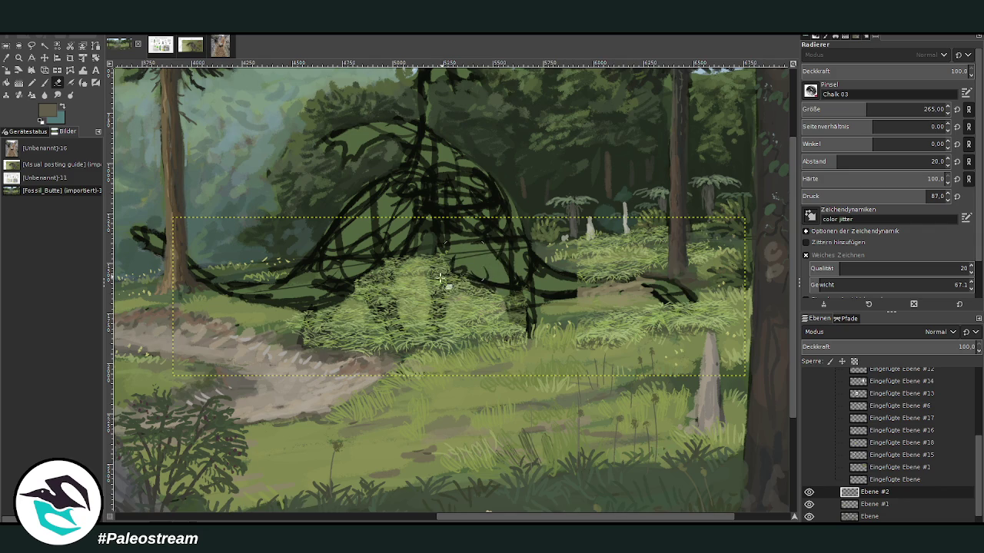
mouse_move(438, 332)
mouse_down()
mouse_move(518, 341)
mouse_move(430, 355)
mouse_move(478, 329)
mouse_move(376, 346)
mouse_move(307, 342)
mouse_move(380, 348)
mouse_move(523, 319)
mouse_move(373, 329)
mouse_up()
click(915, 71)
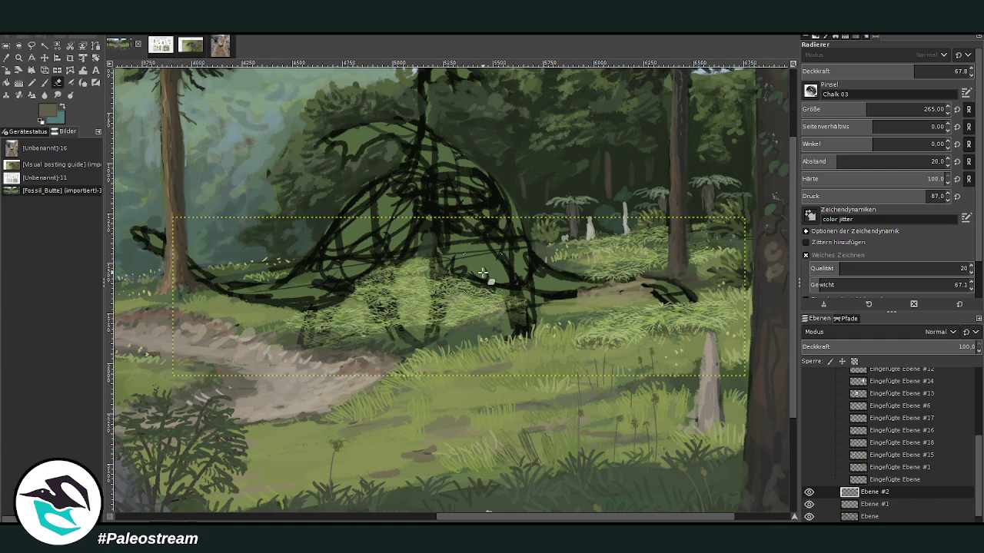
scroll(483, 272, down, 3)
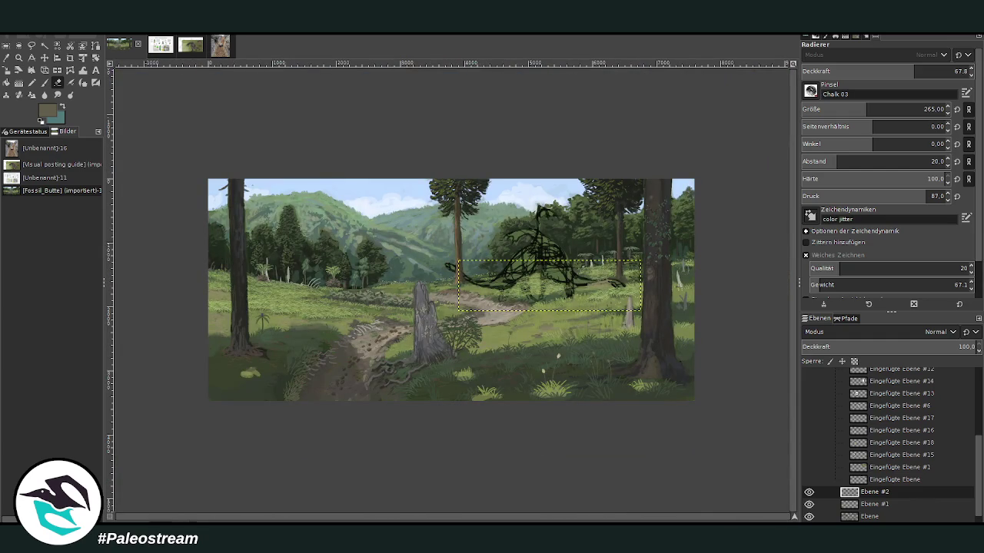
click(18, 59)
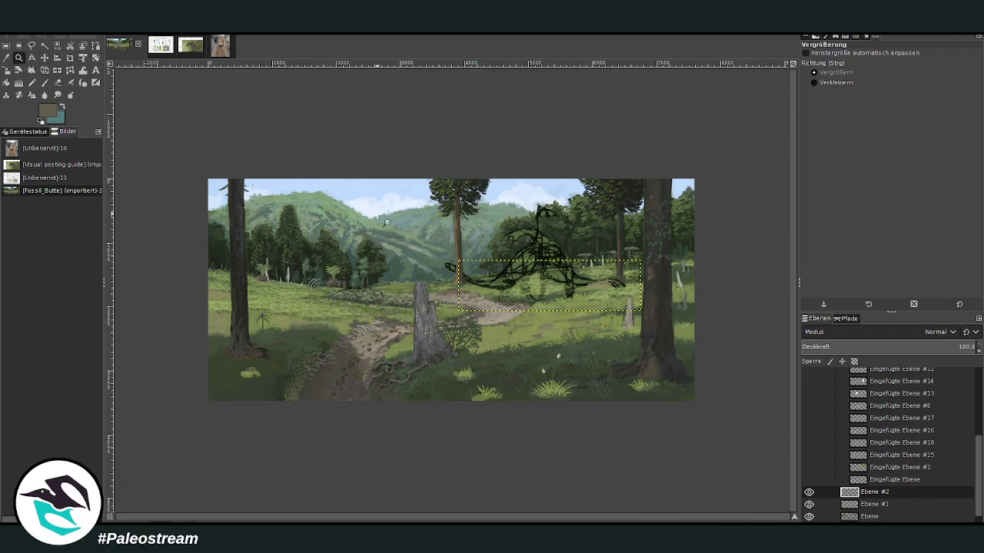
drag(358, 156, 587, 412)
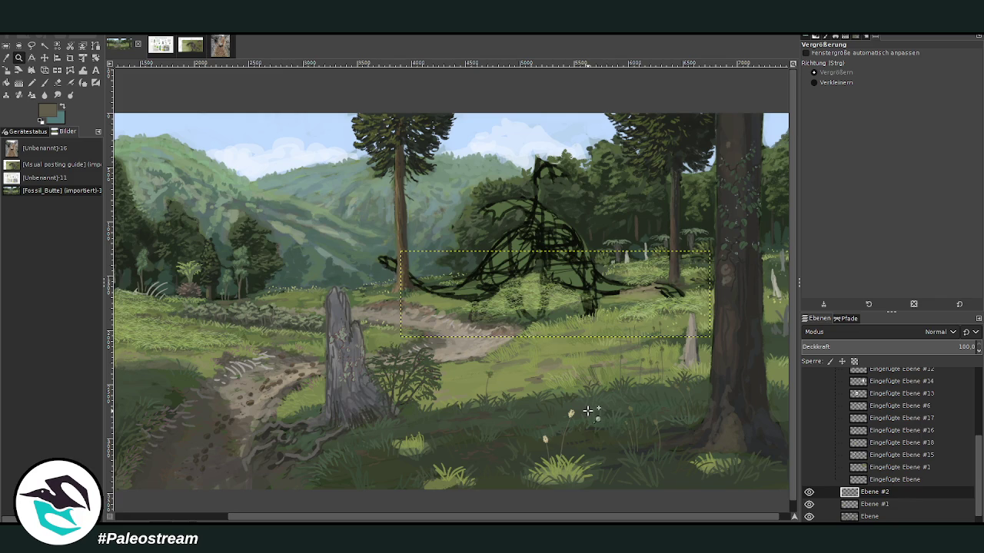
scroll(308, 502, left, 2)
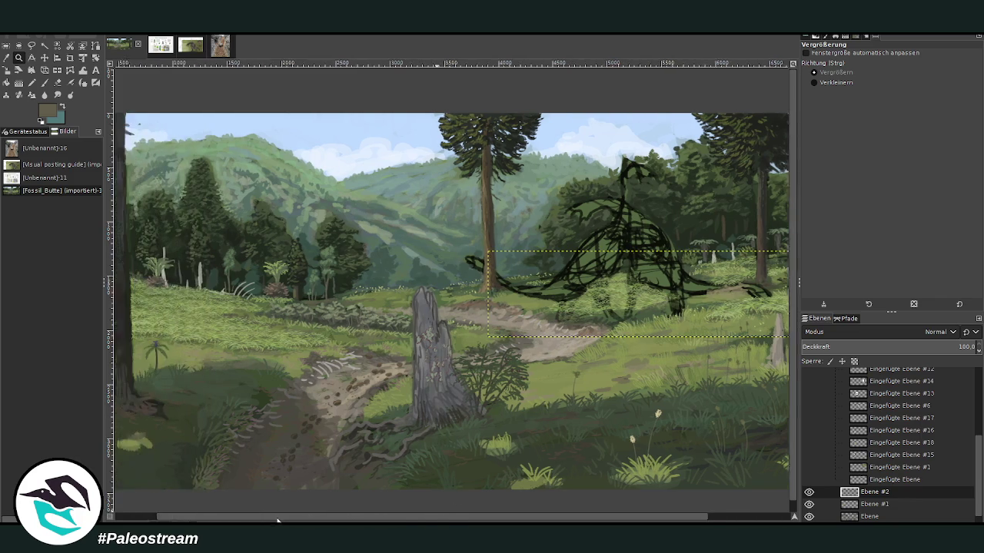